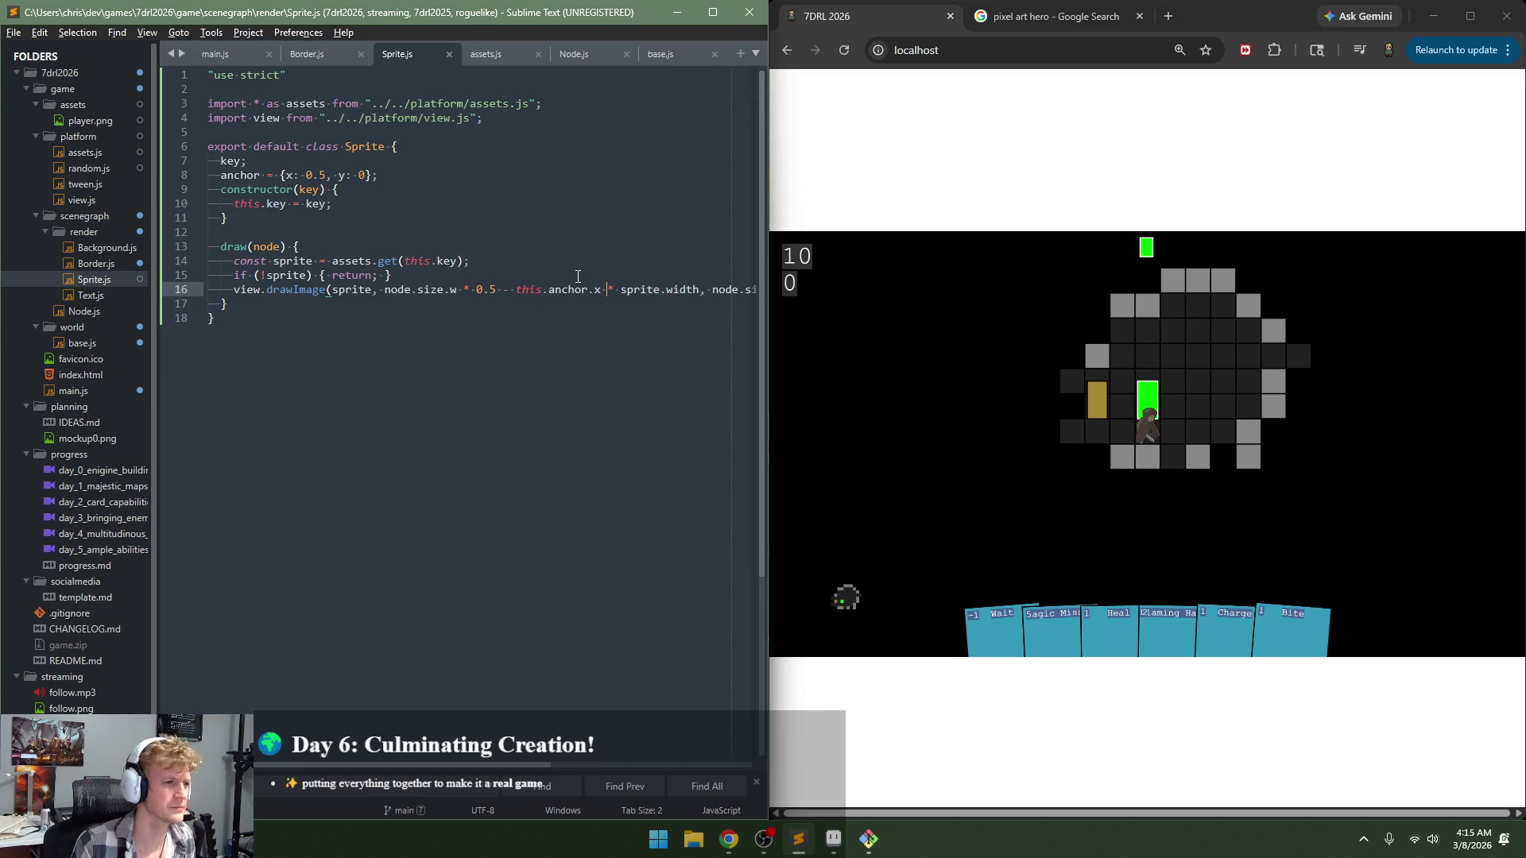
Step: Set the sprite anchor's y to 0.5 on line 8 and check the player sprite in the game
click(608, 290)
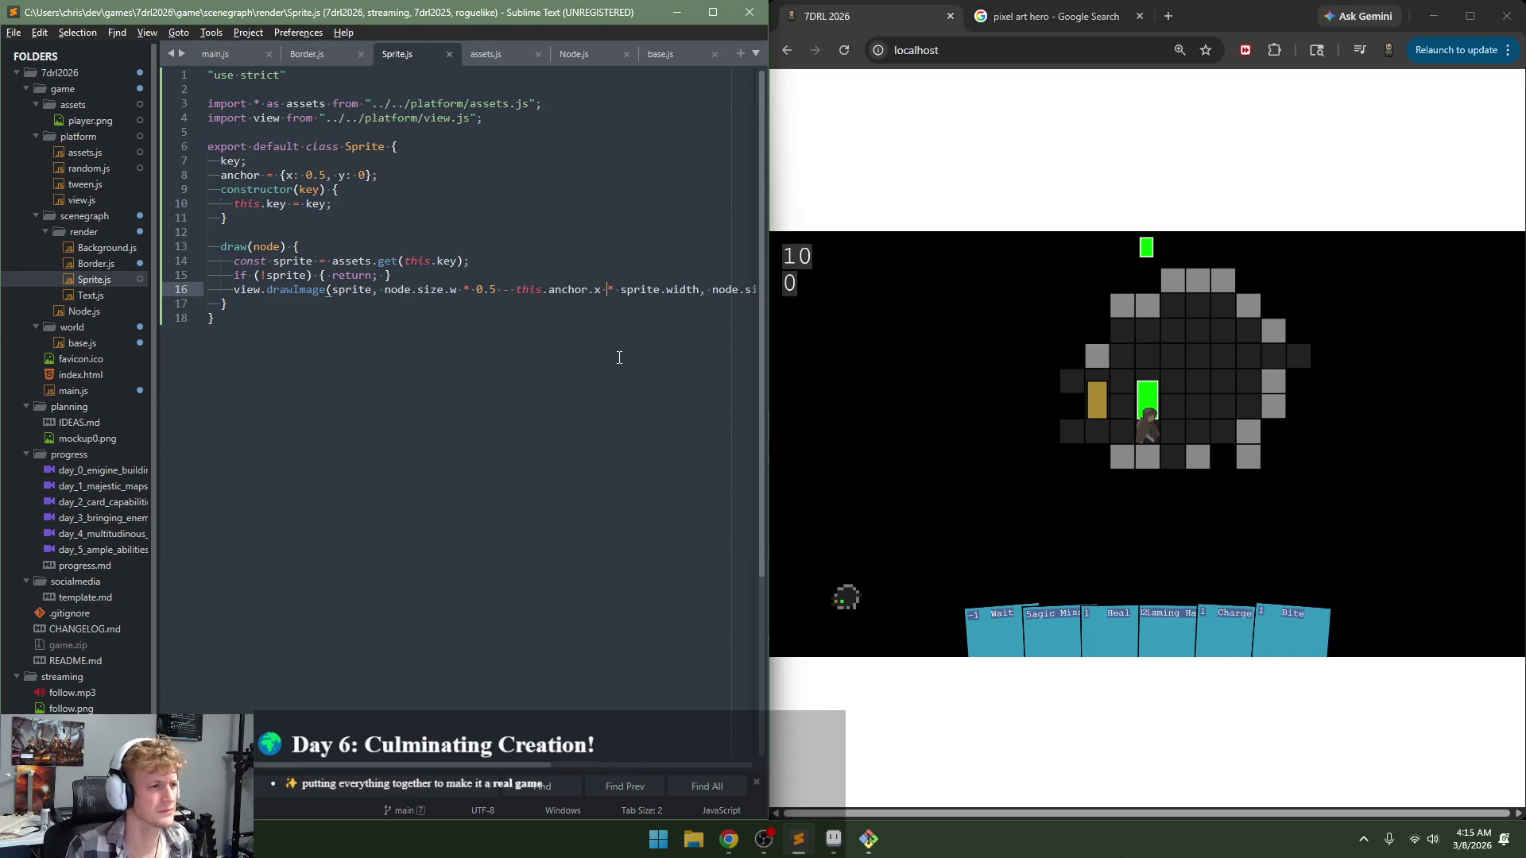
double_click(360, 175)
text(0.5)
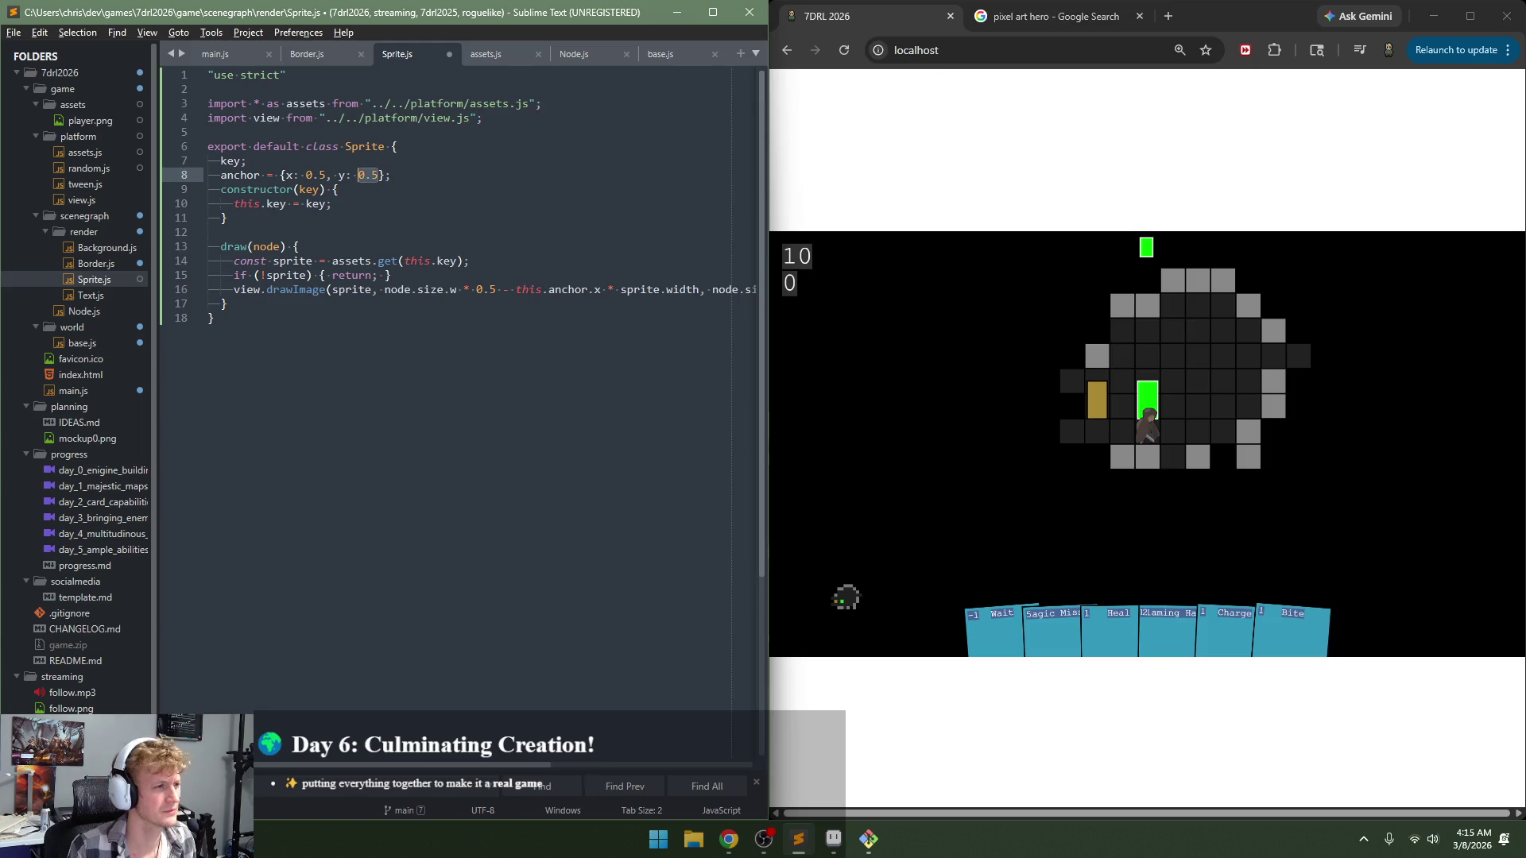
click(898, 372)
key(Up)
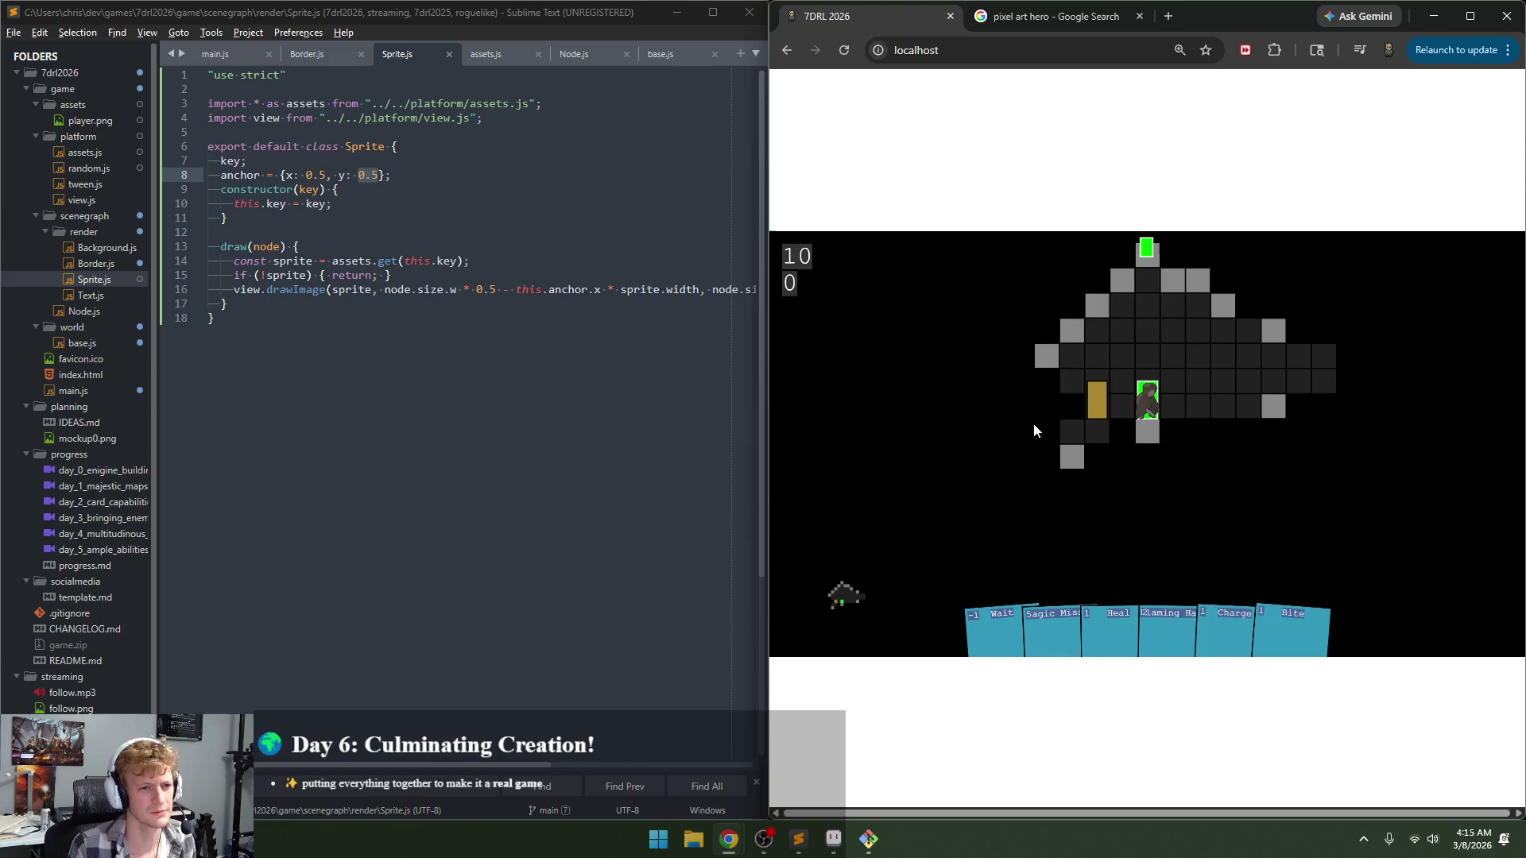
Step: Inspect the height term at the end of the drawImage call on line 16
click(626, 321)
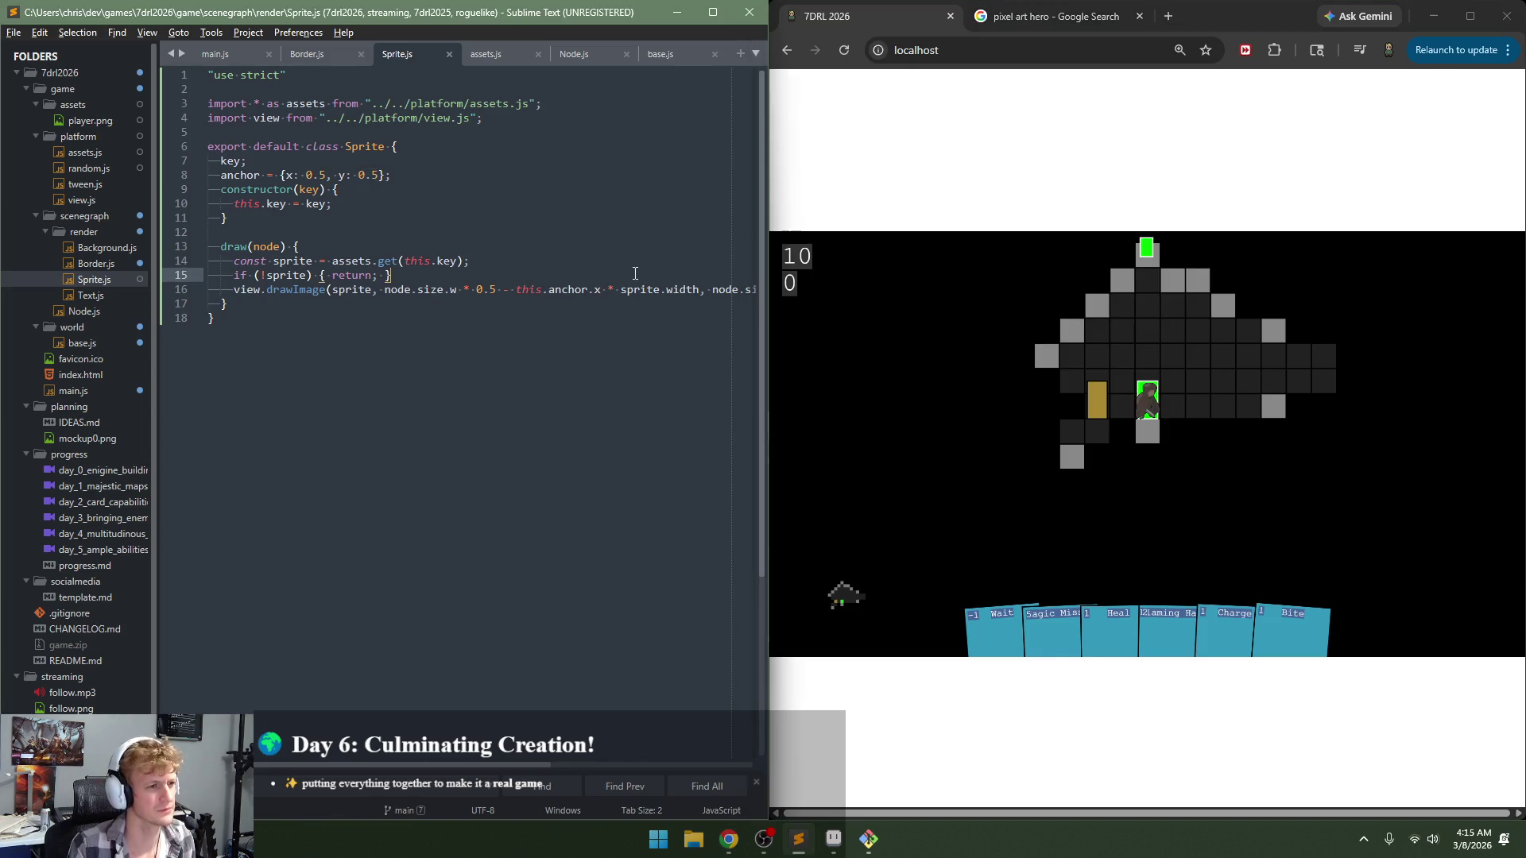
click(646, 291)
click(732, 295)
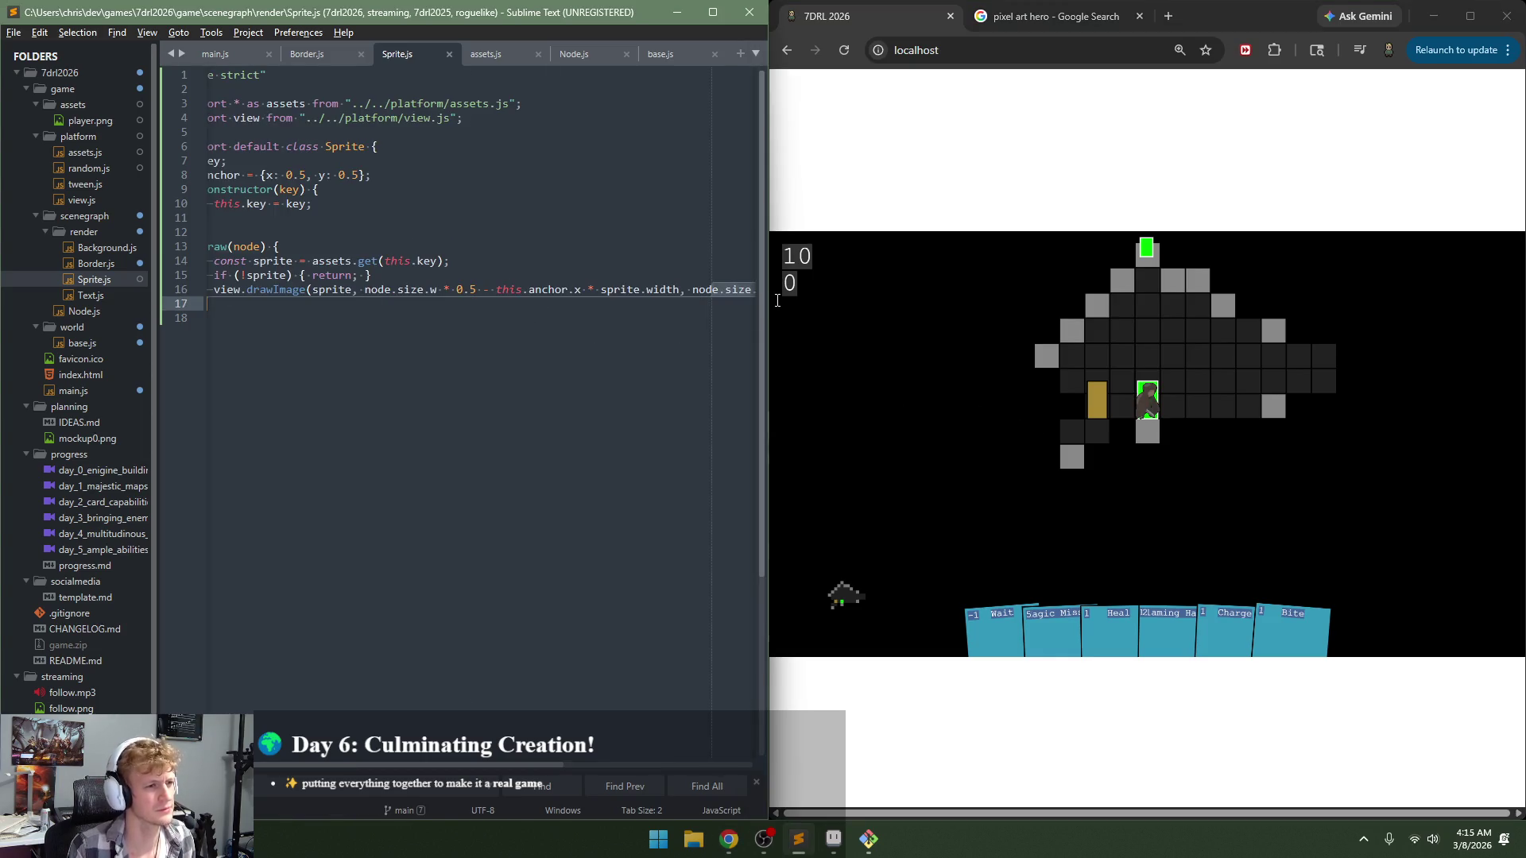
drag(688, 290, 754, 291)
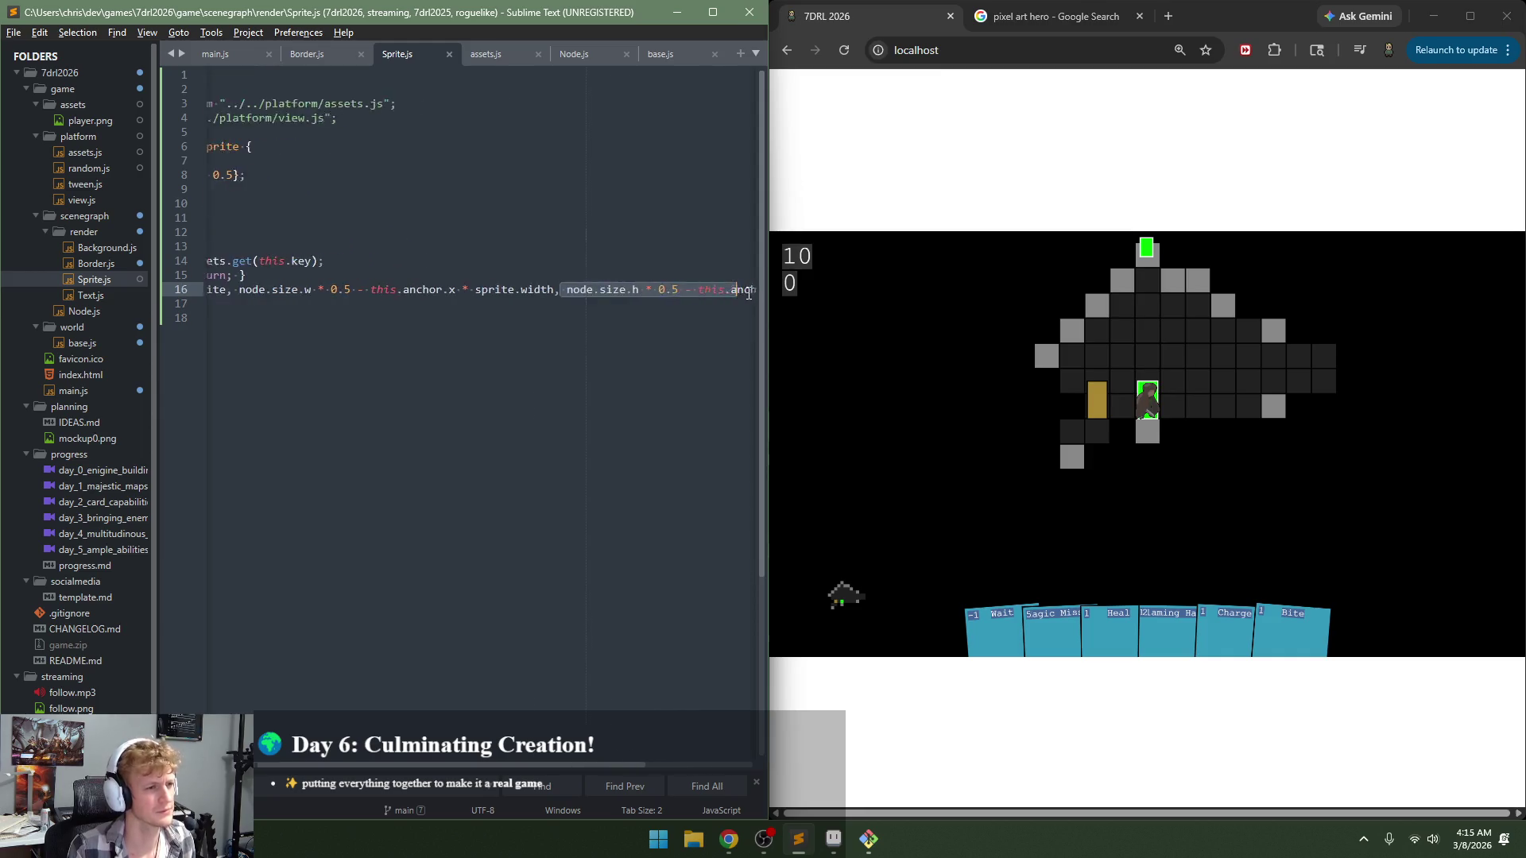
click(725, 290)
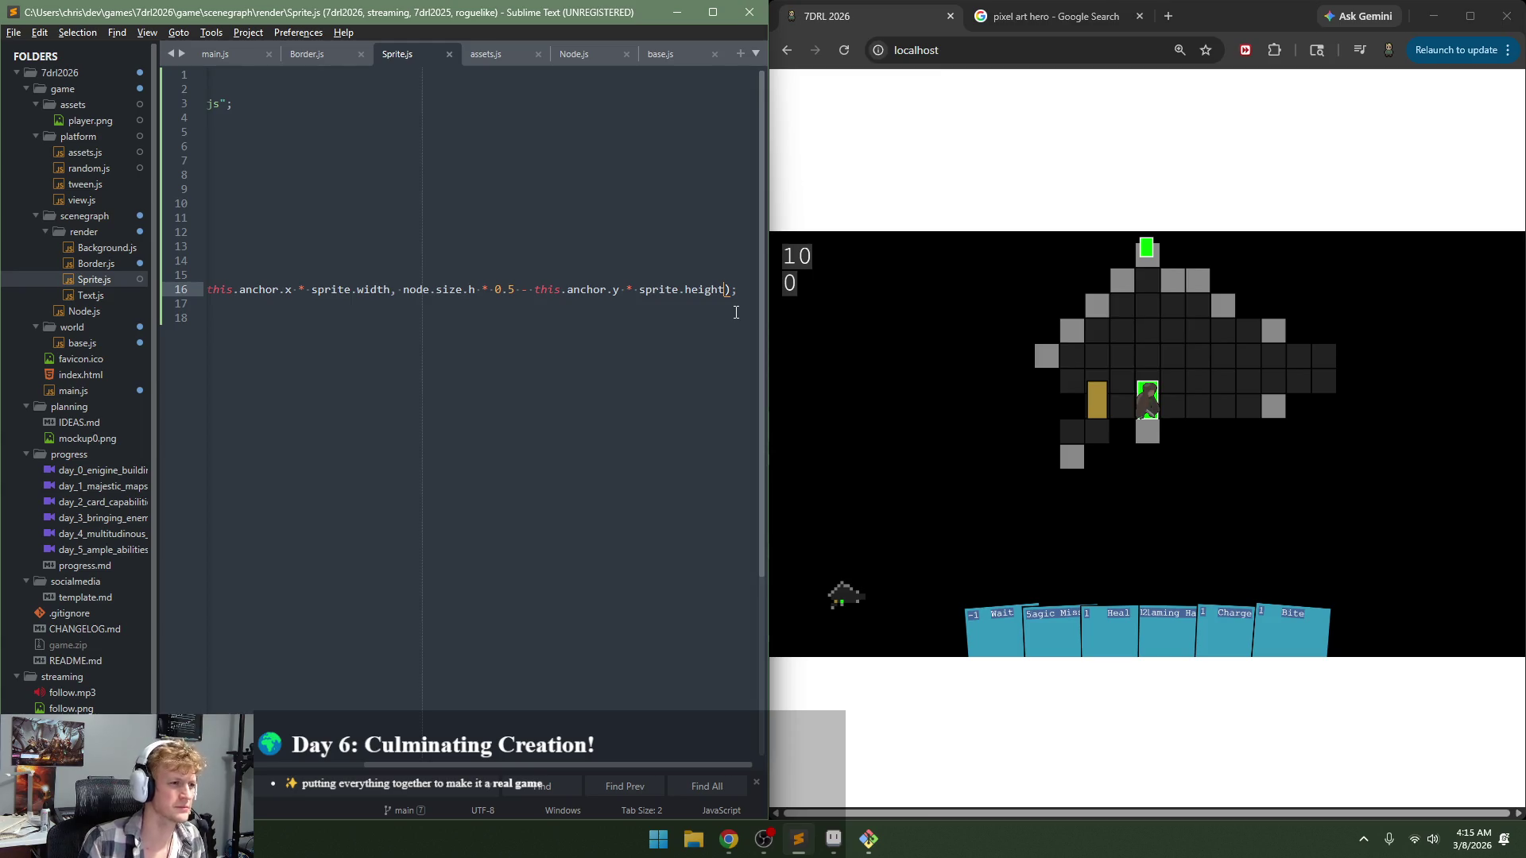
Step: Replace the half-height and anchor terms with a minus and wrap node.size.h - sprite.height in parentheses
click(475, 290)
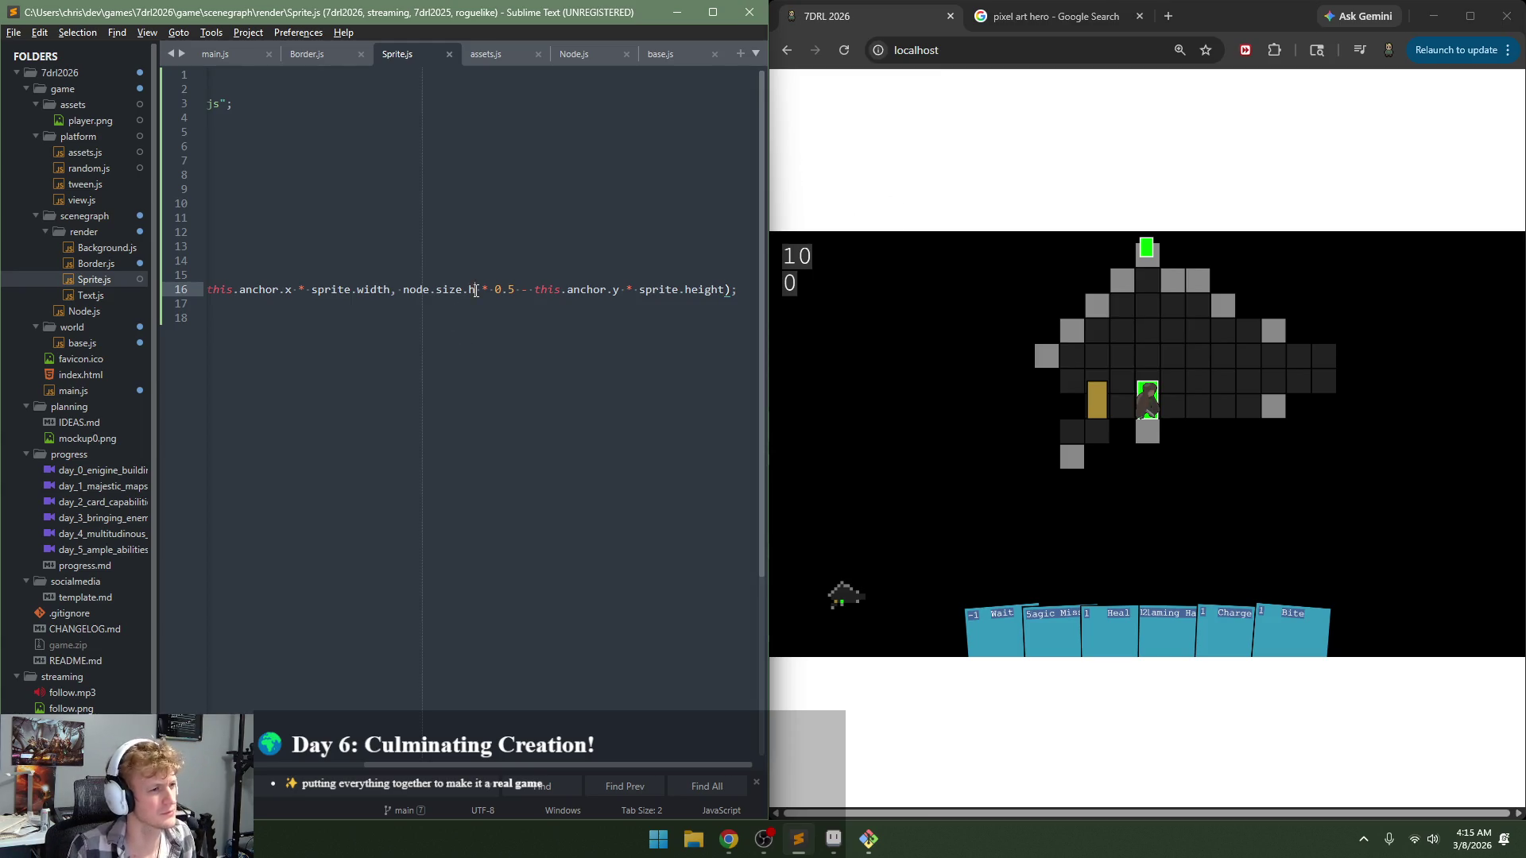
shift+click(637, 289)
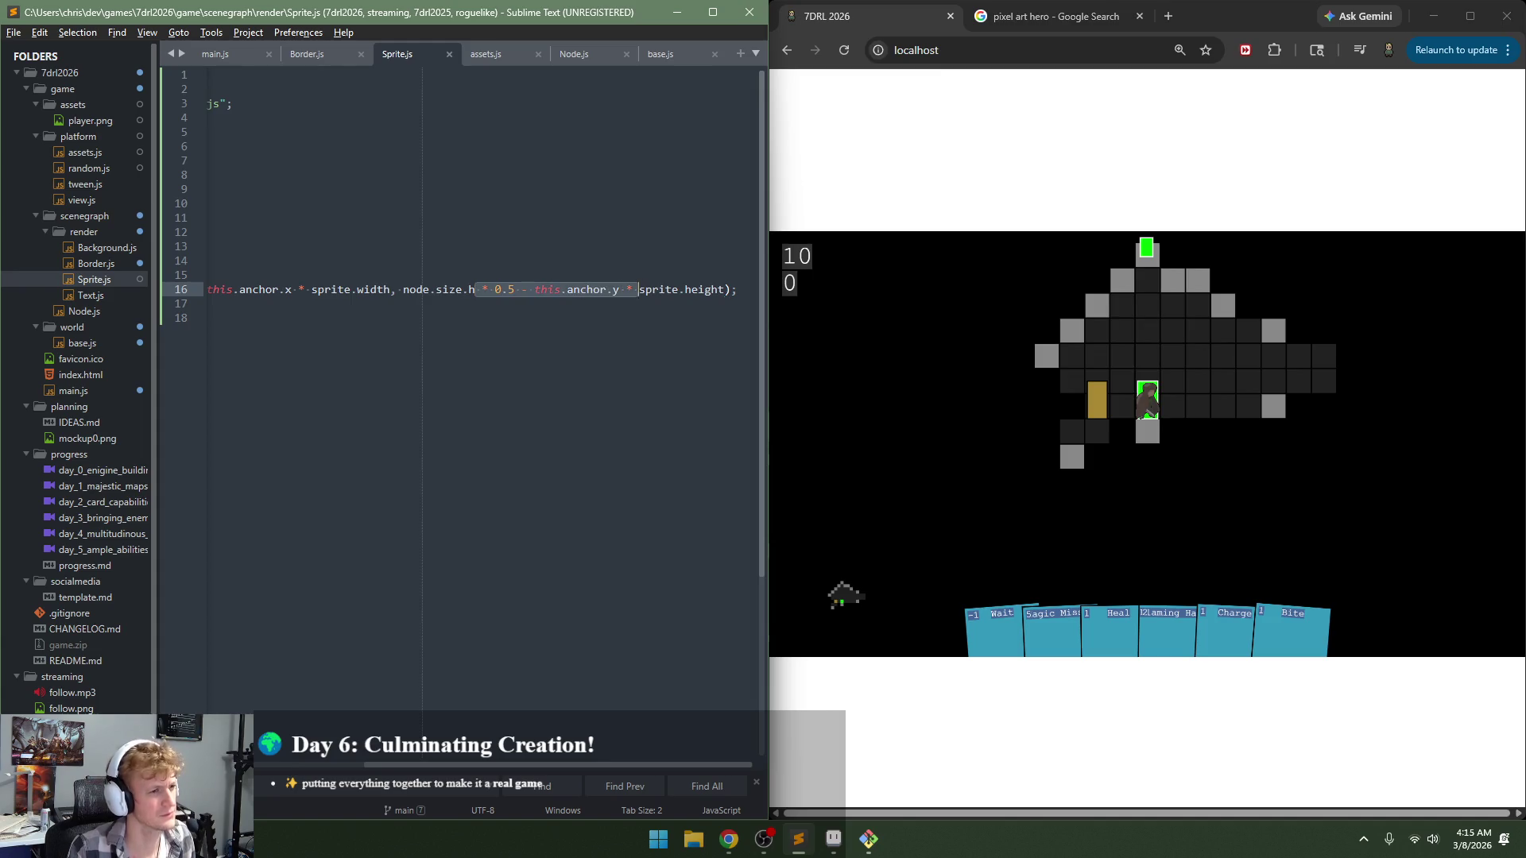
text(-)
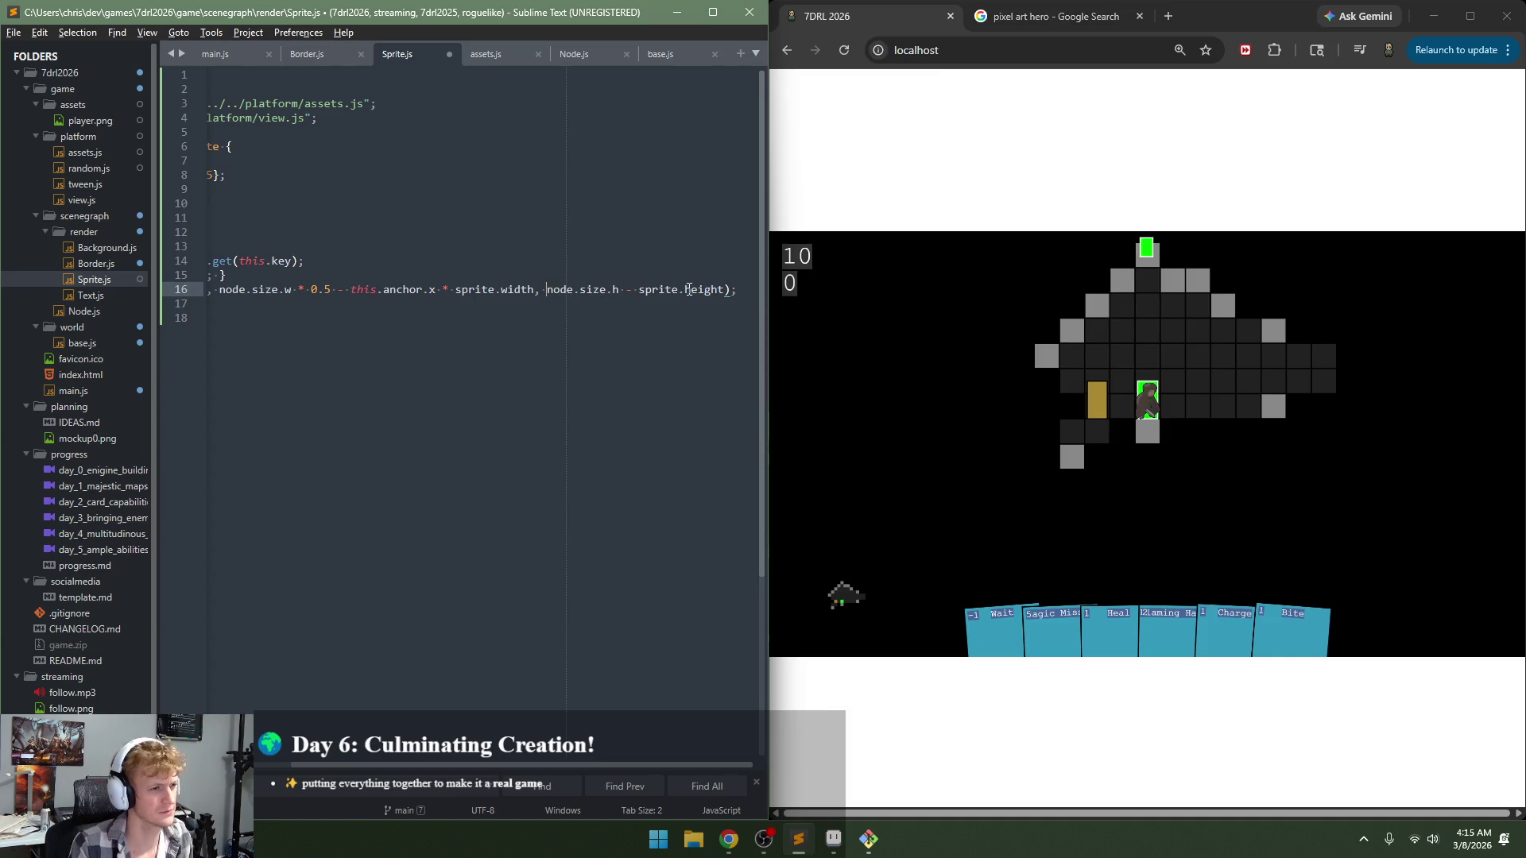
drag(546, 289, 725, 291)
text(()
Step: Prefix 'this.anchor.y *' to the parentheses, save Sprite.js and reload the game
click(676, 289)
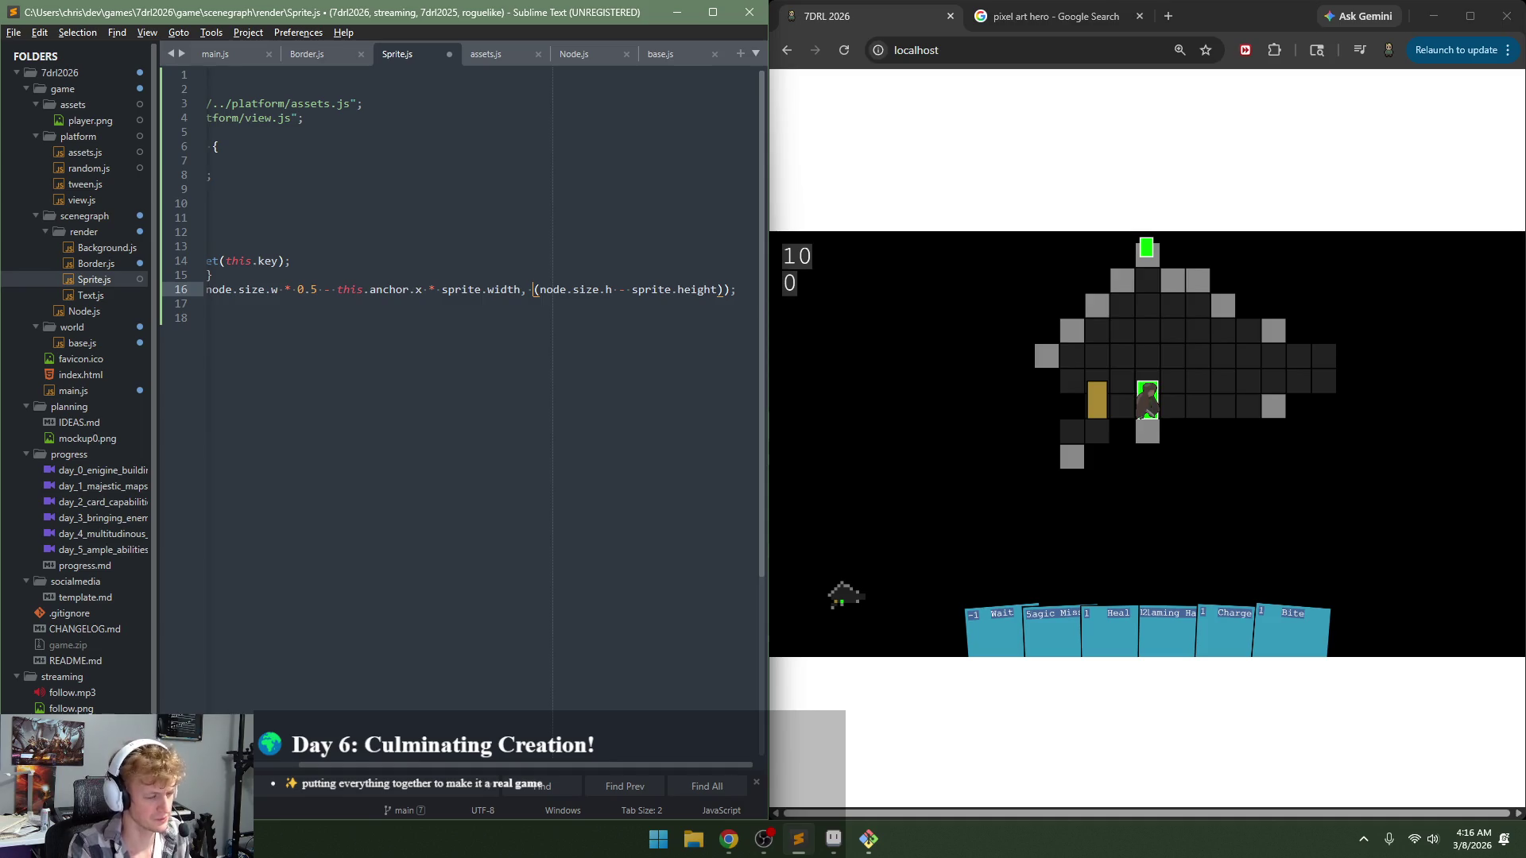
text(this.anchor)
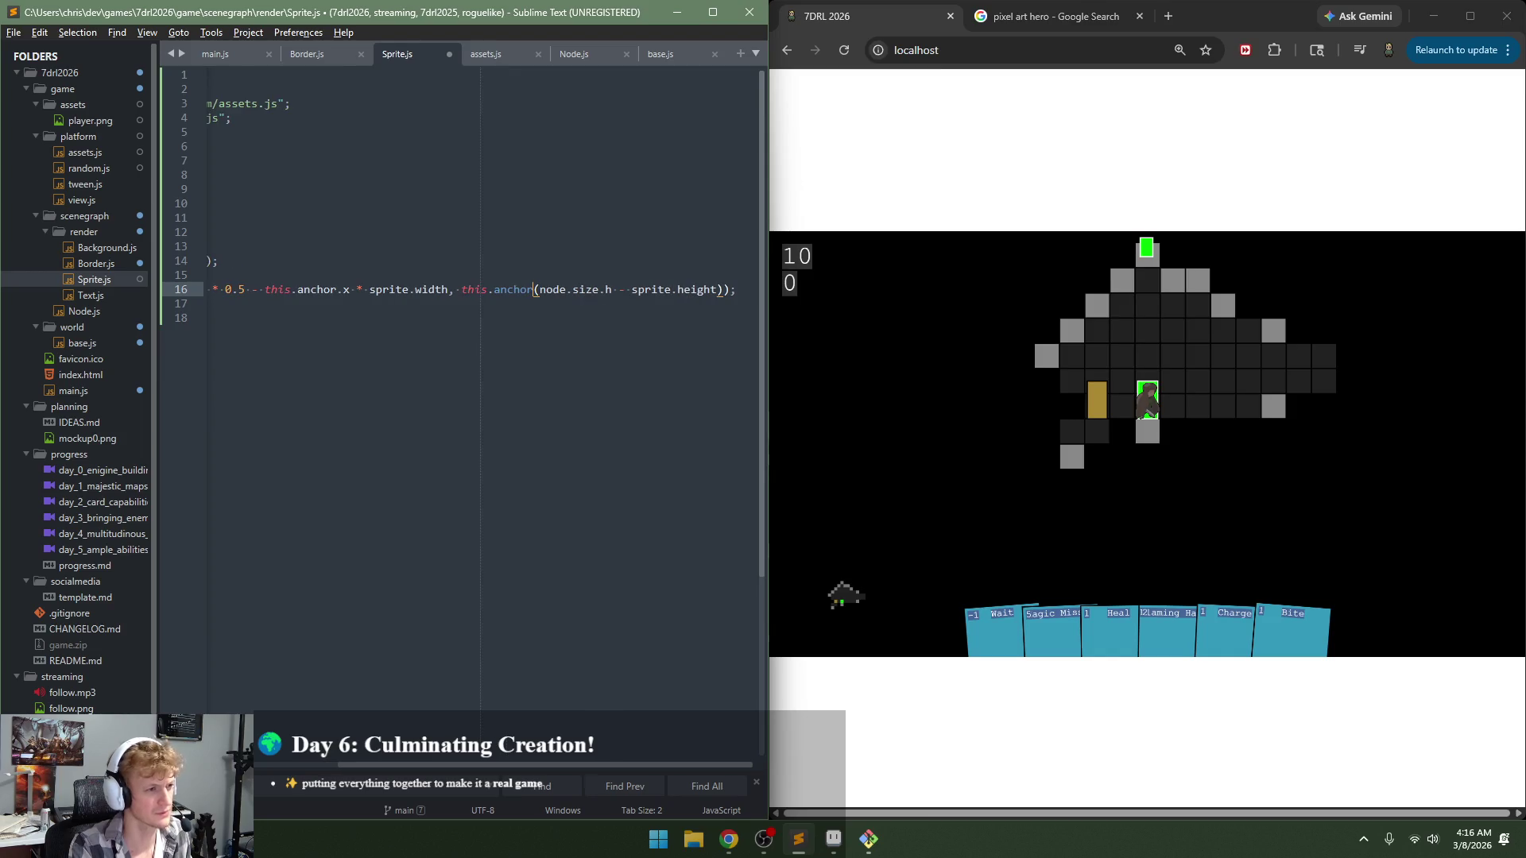
text(.)
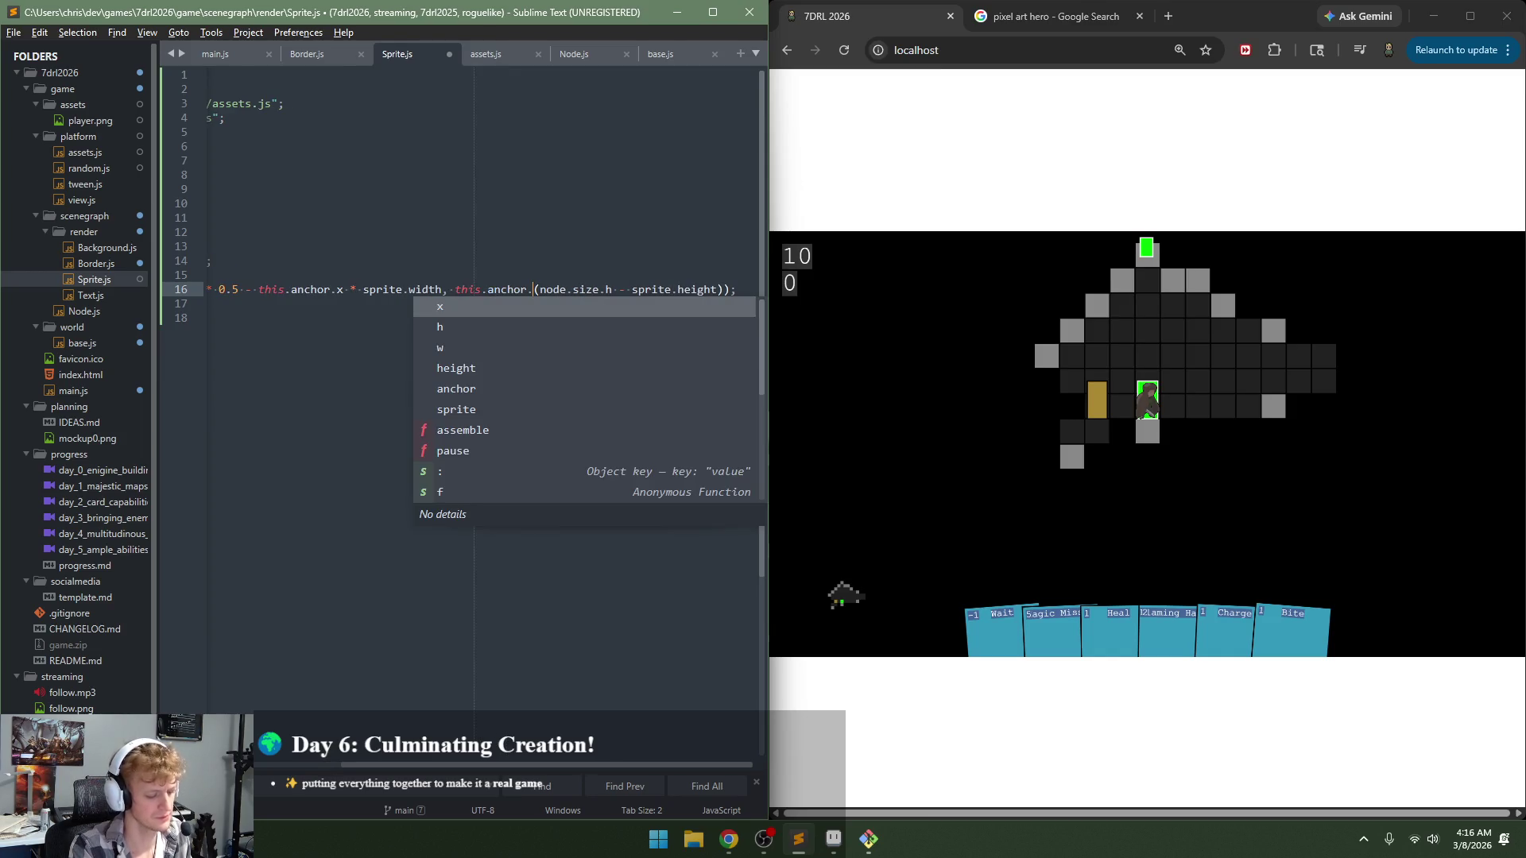
text(y *)
key(ctrl+s)
click(970, 493)
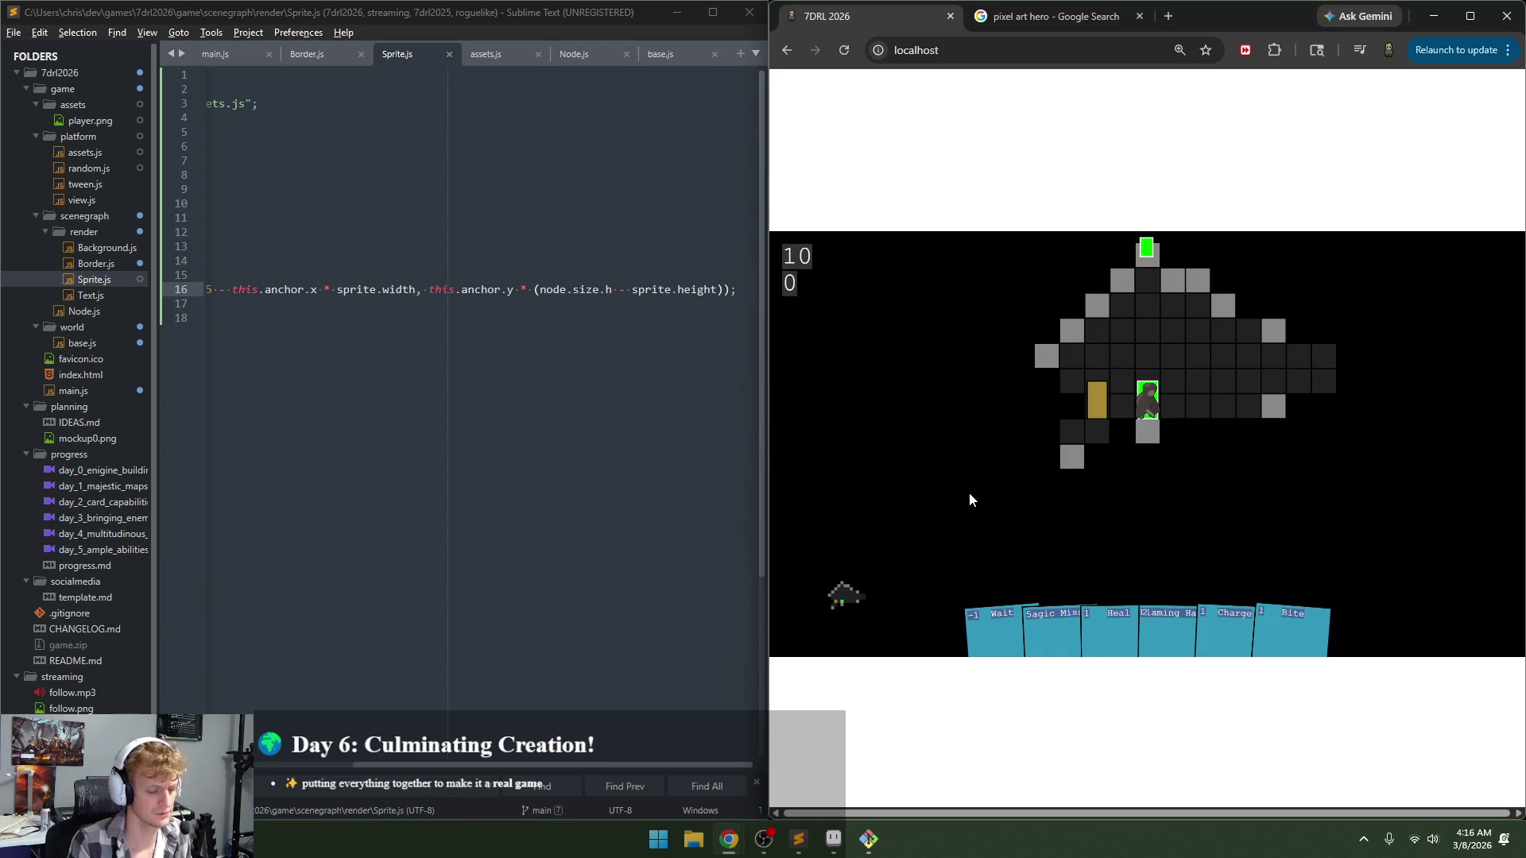
key(F5)
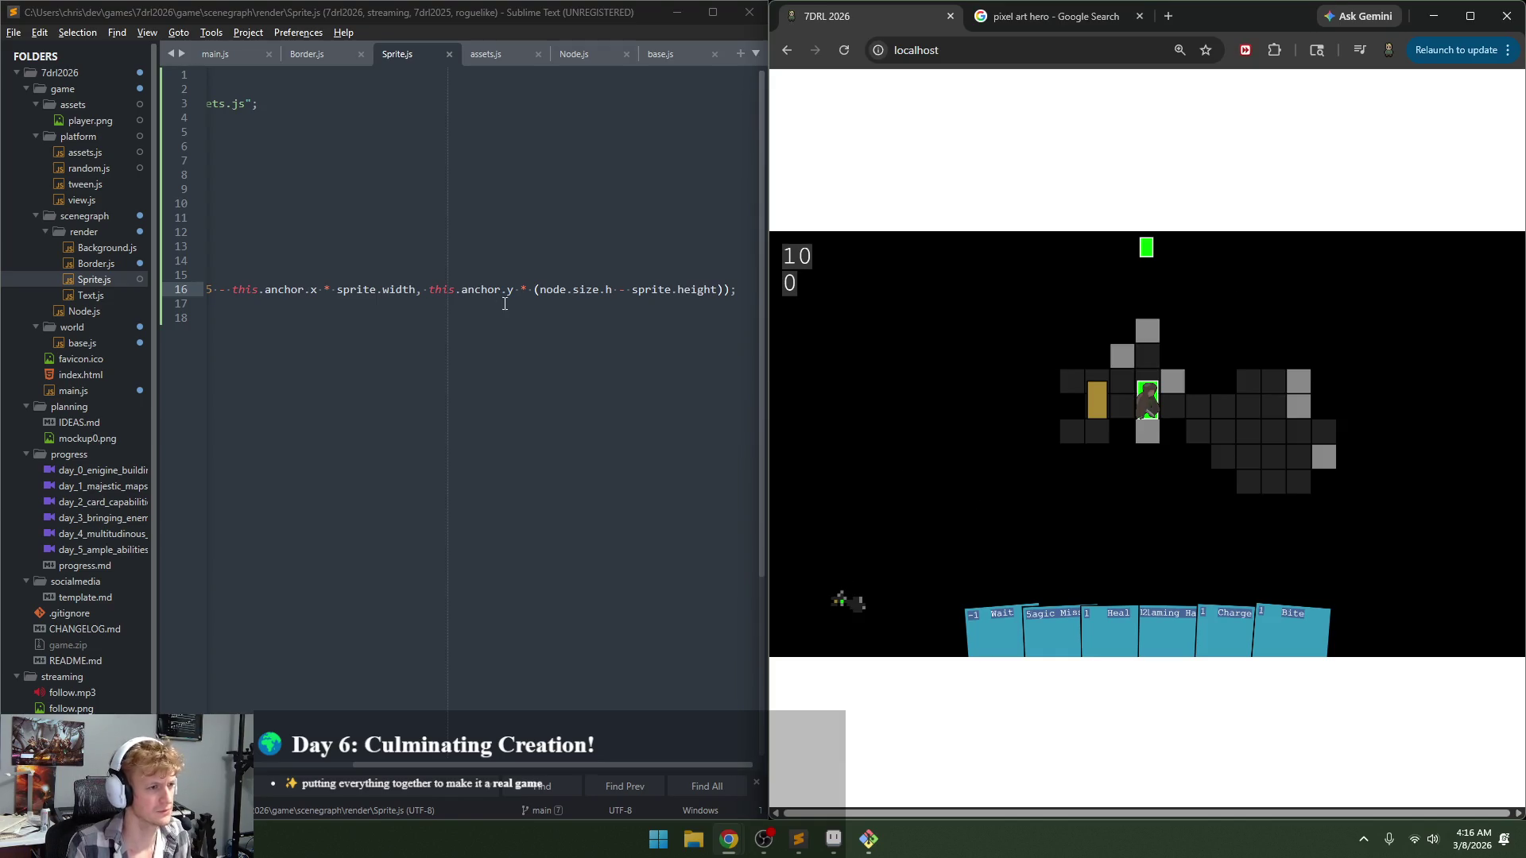
Step: Reverse the subtraction to sprite.height - node.size.h, save, and reload the game
click(610, 291)
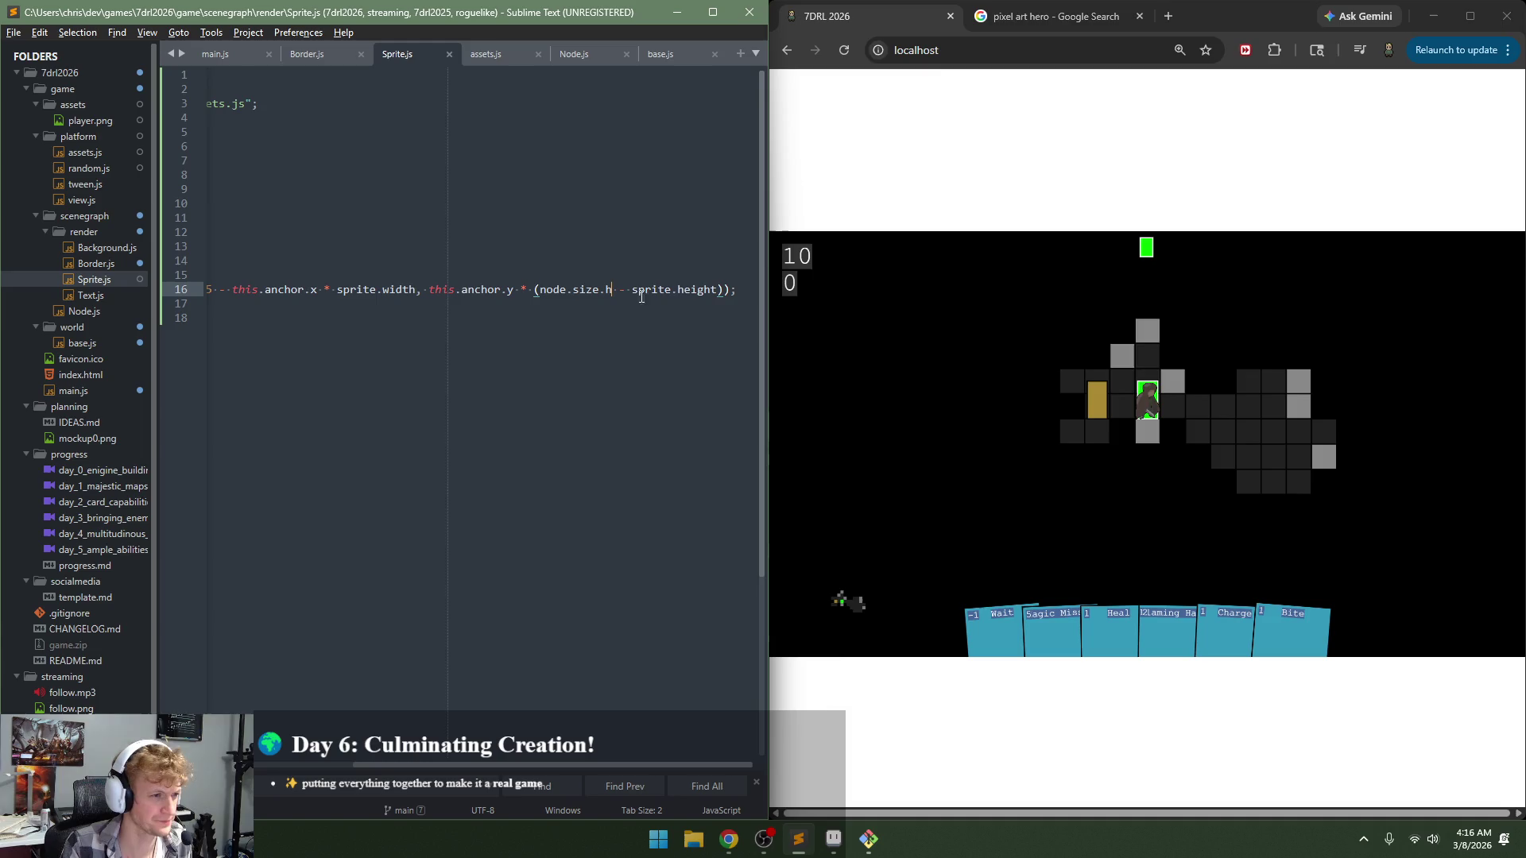
drag(717, 291, 632, 292)
key(ctrl+c)
key(BackSpace)
click(625, 290)
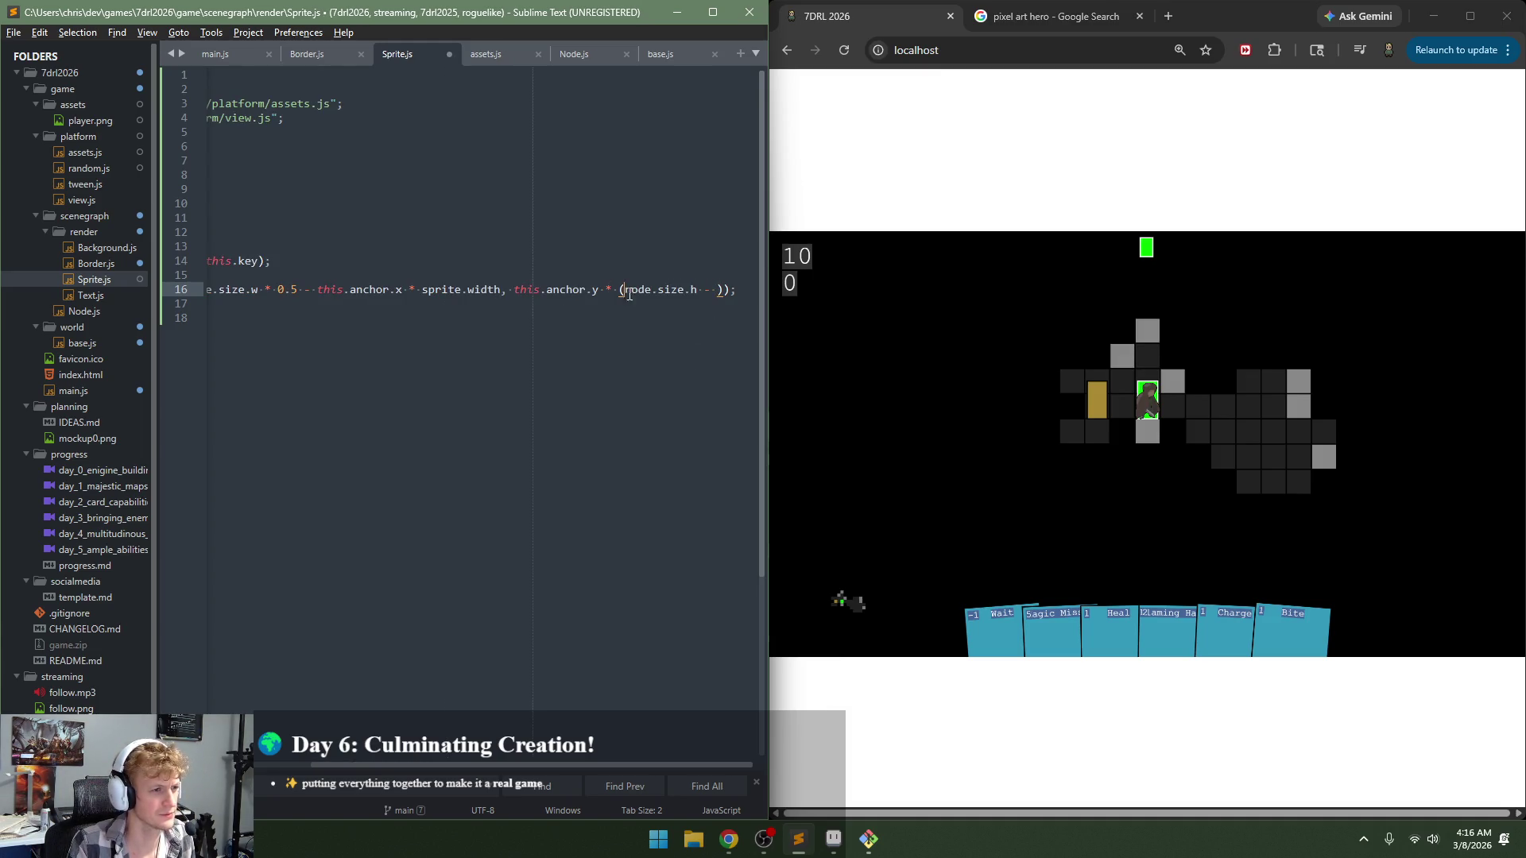
key(ctrl+v)
text(-)
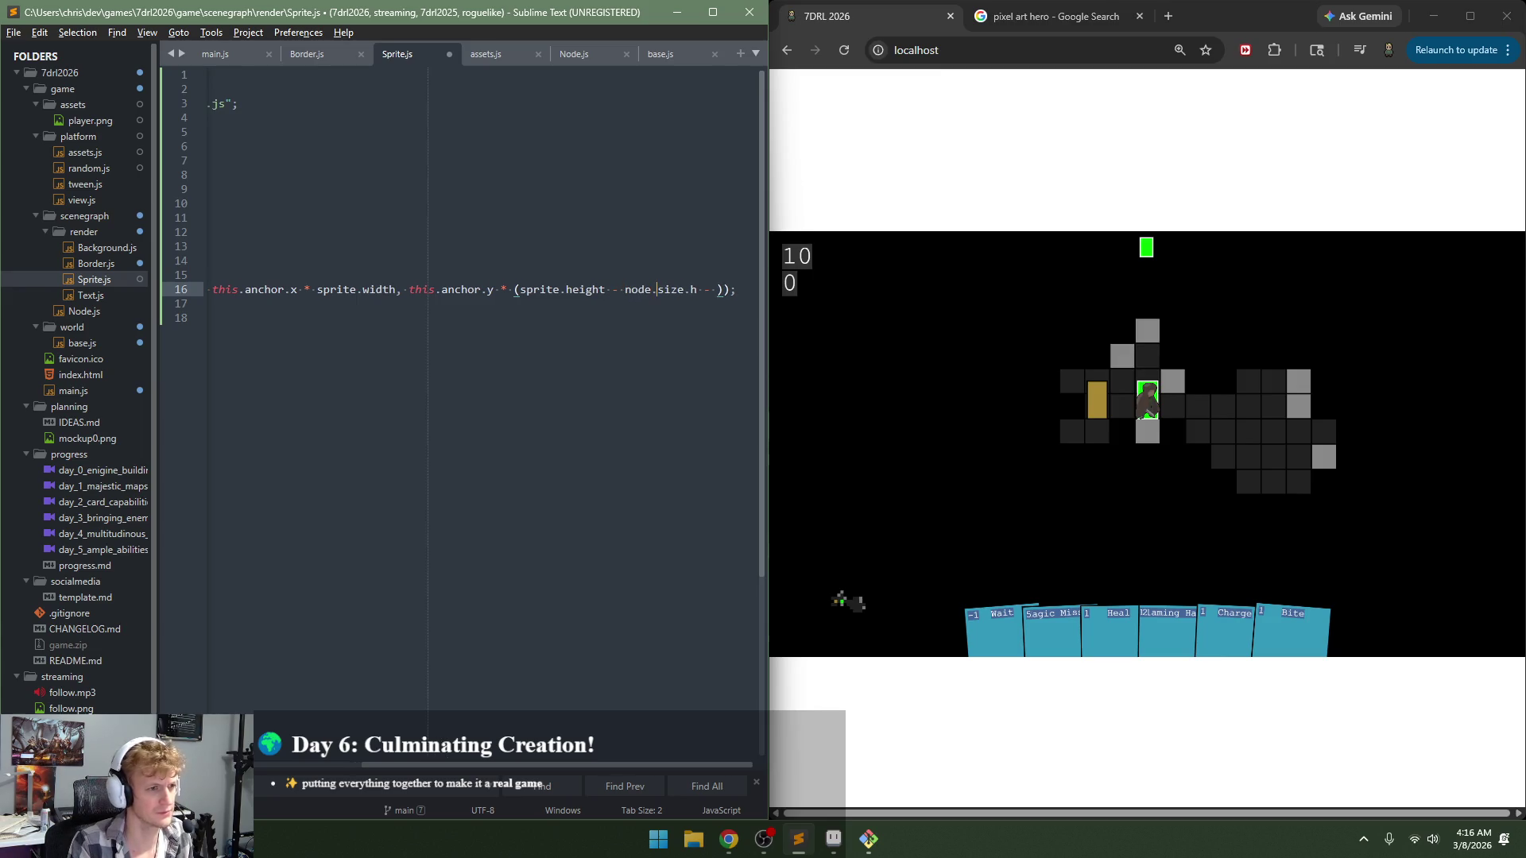
key(Delete)
key(Delete)
key(Delete)
key(ctrl+s)
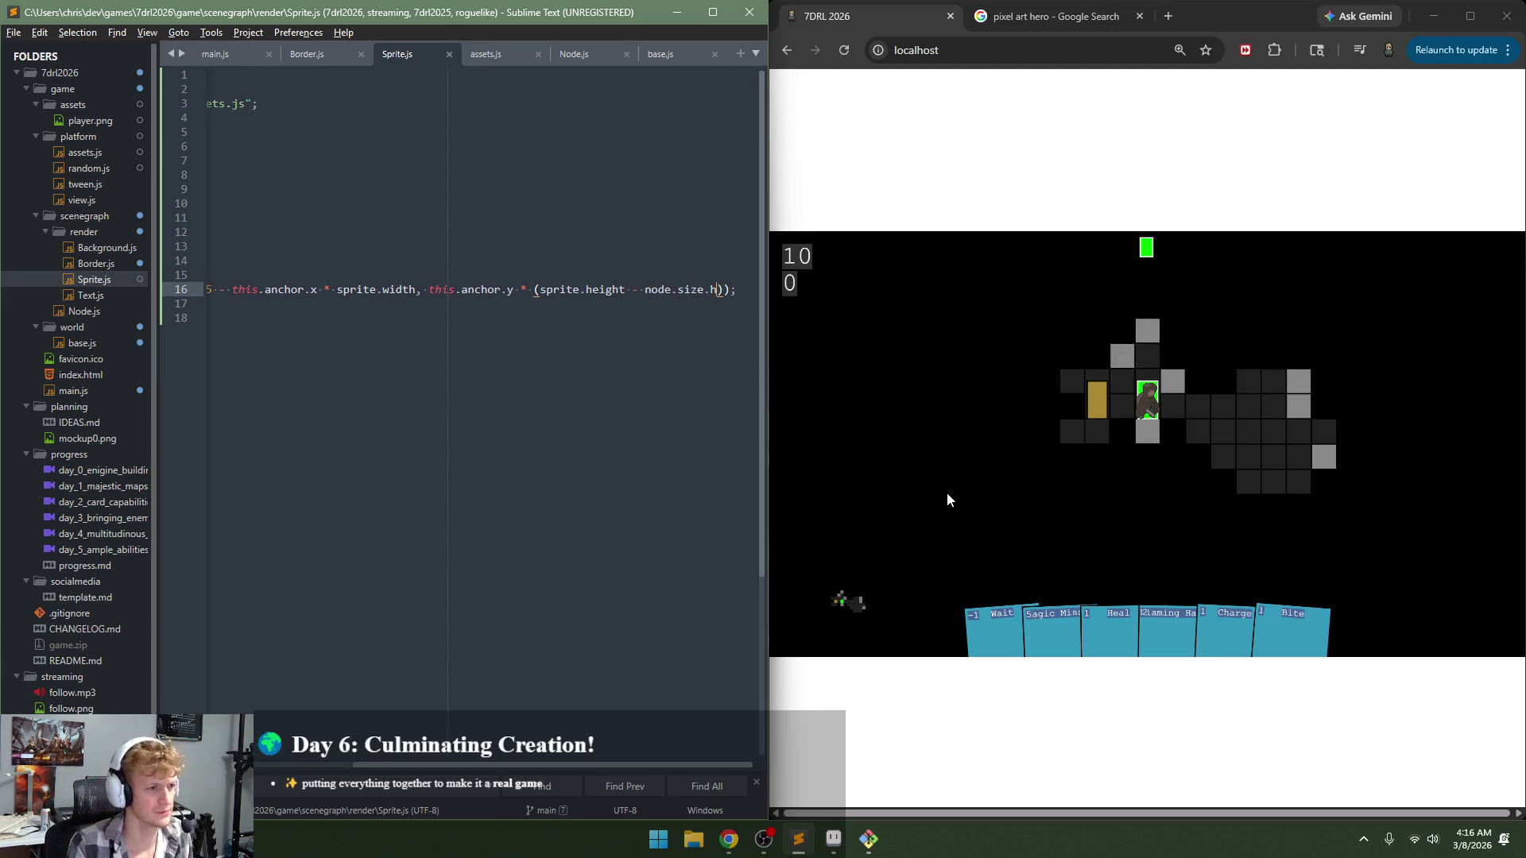
click(950, 493)
key(F5)
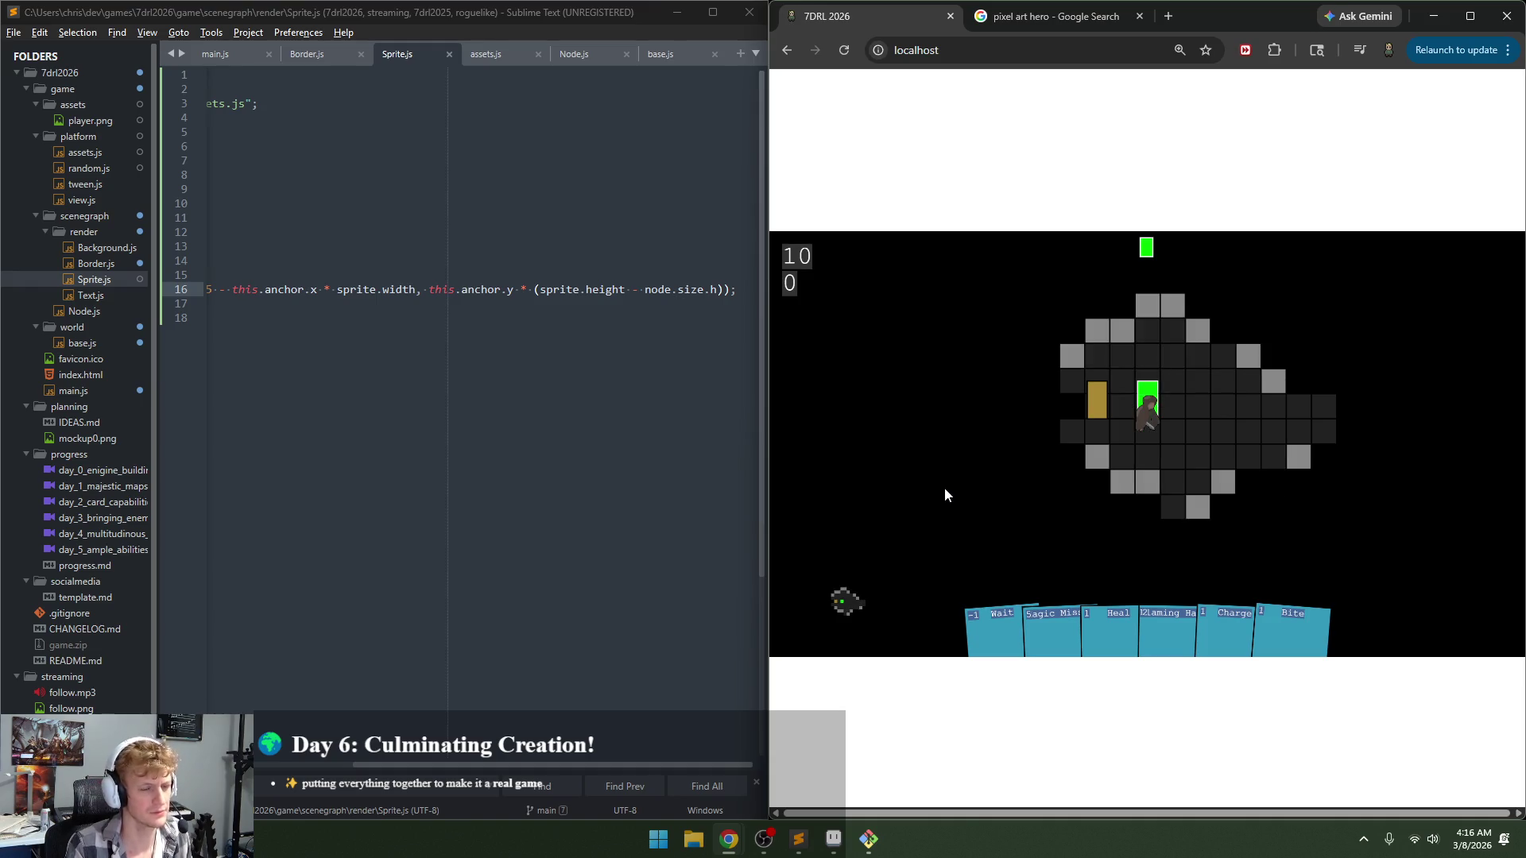
Step: Negate the vertical offset with a leading minus, save, and reload the game
click(430, 290)
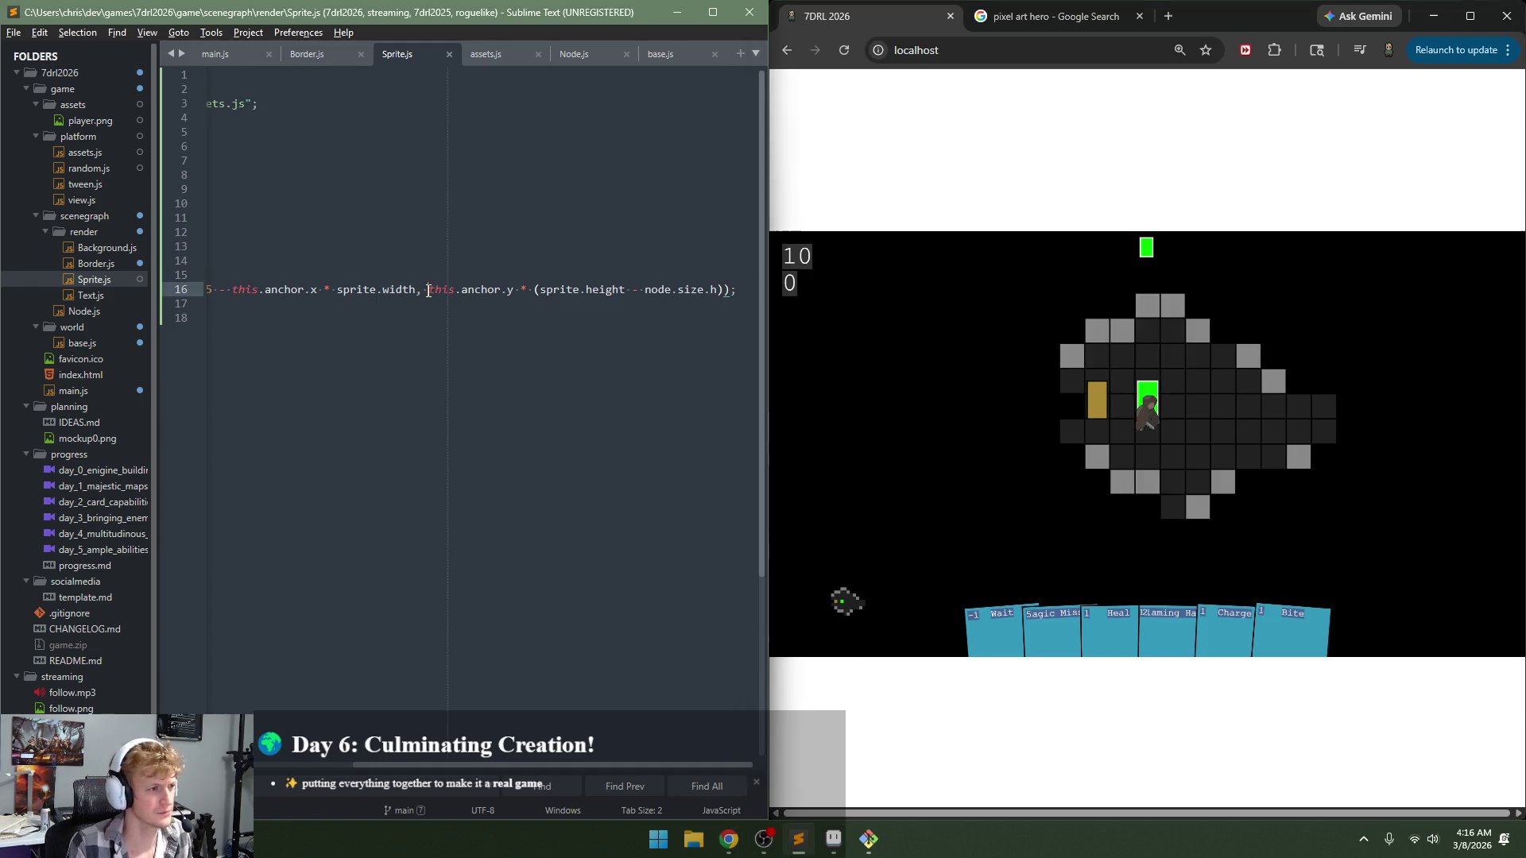
key(ctrl+s)
click(969, 456)
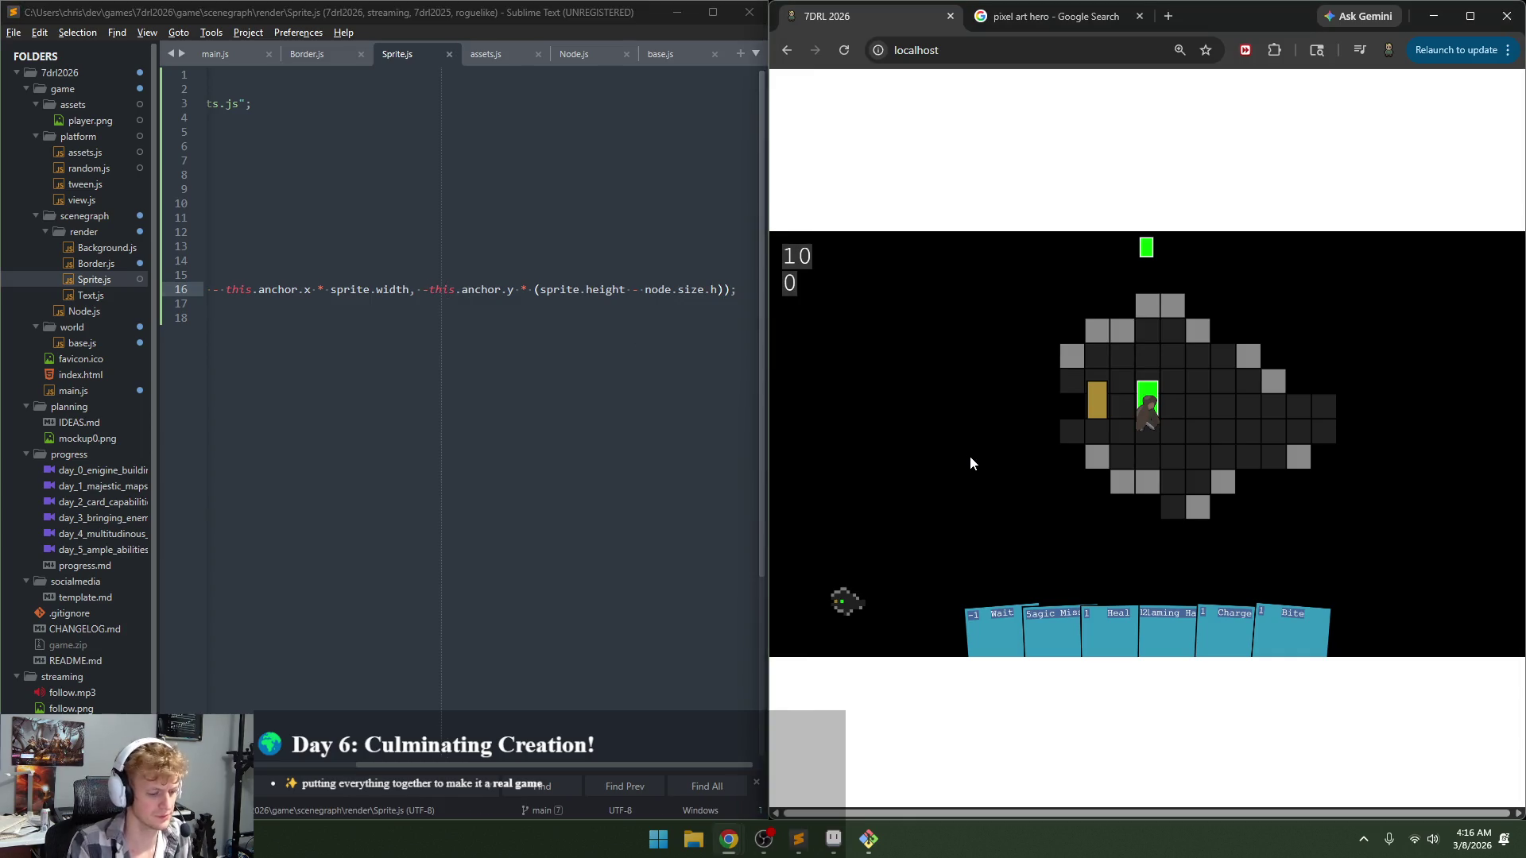
key(F5)
Step: Change the anchor's y value on line 8 from 0.5 to 1, save, and reload the game
drag(479, 230, 143, 254)
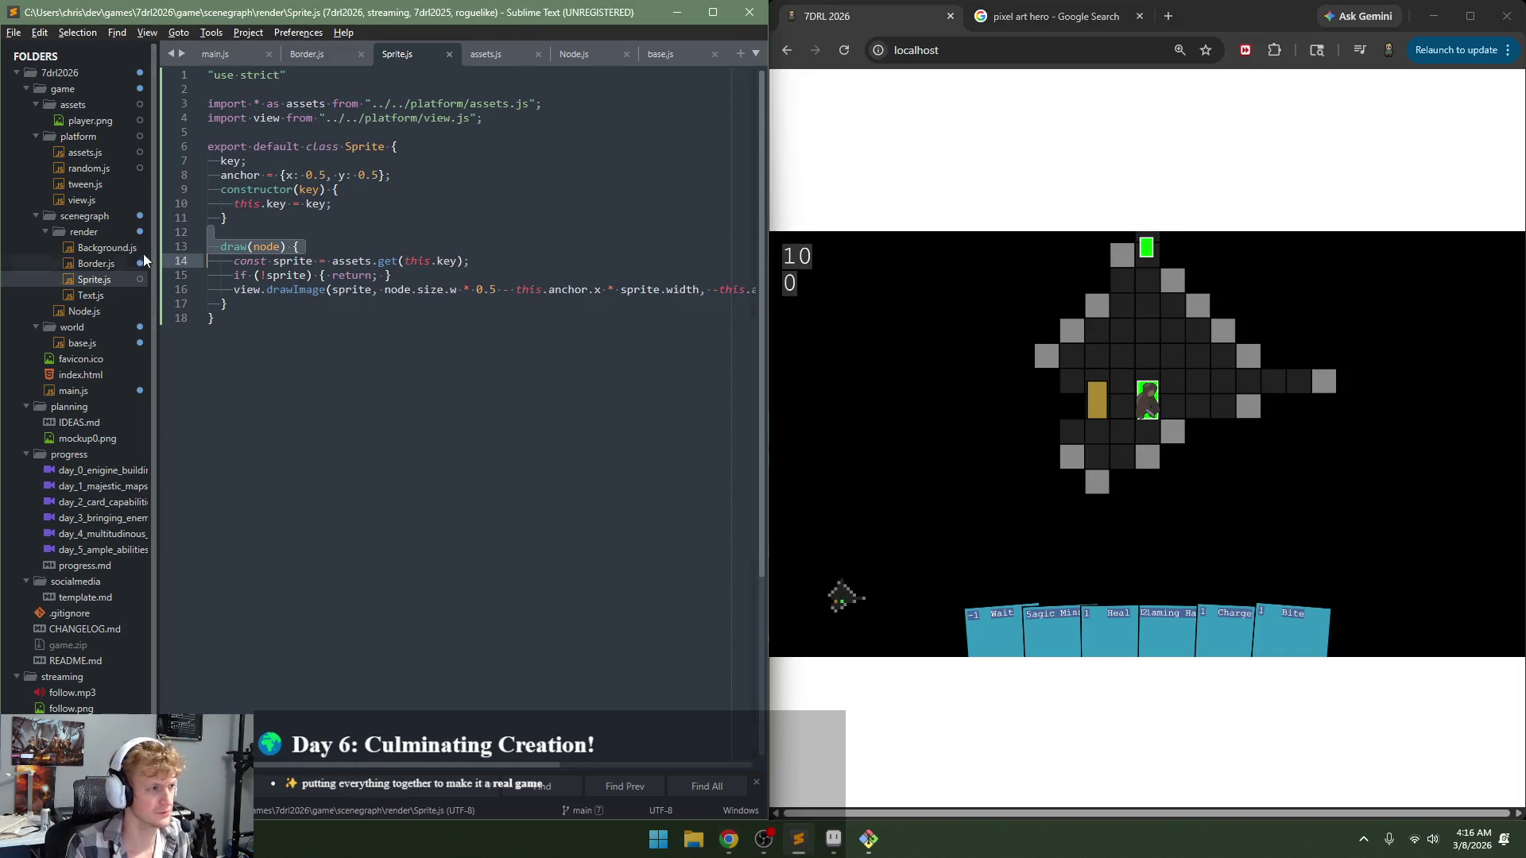
click(350, 174)
key(Right)
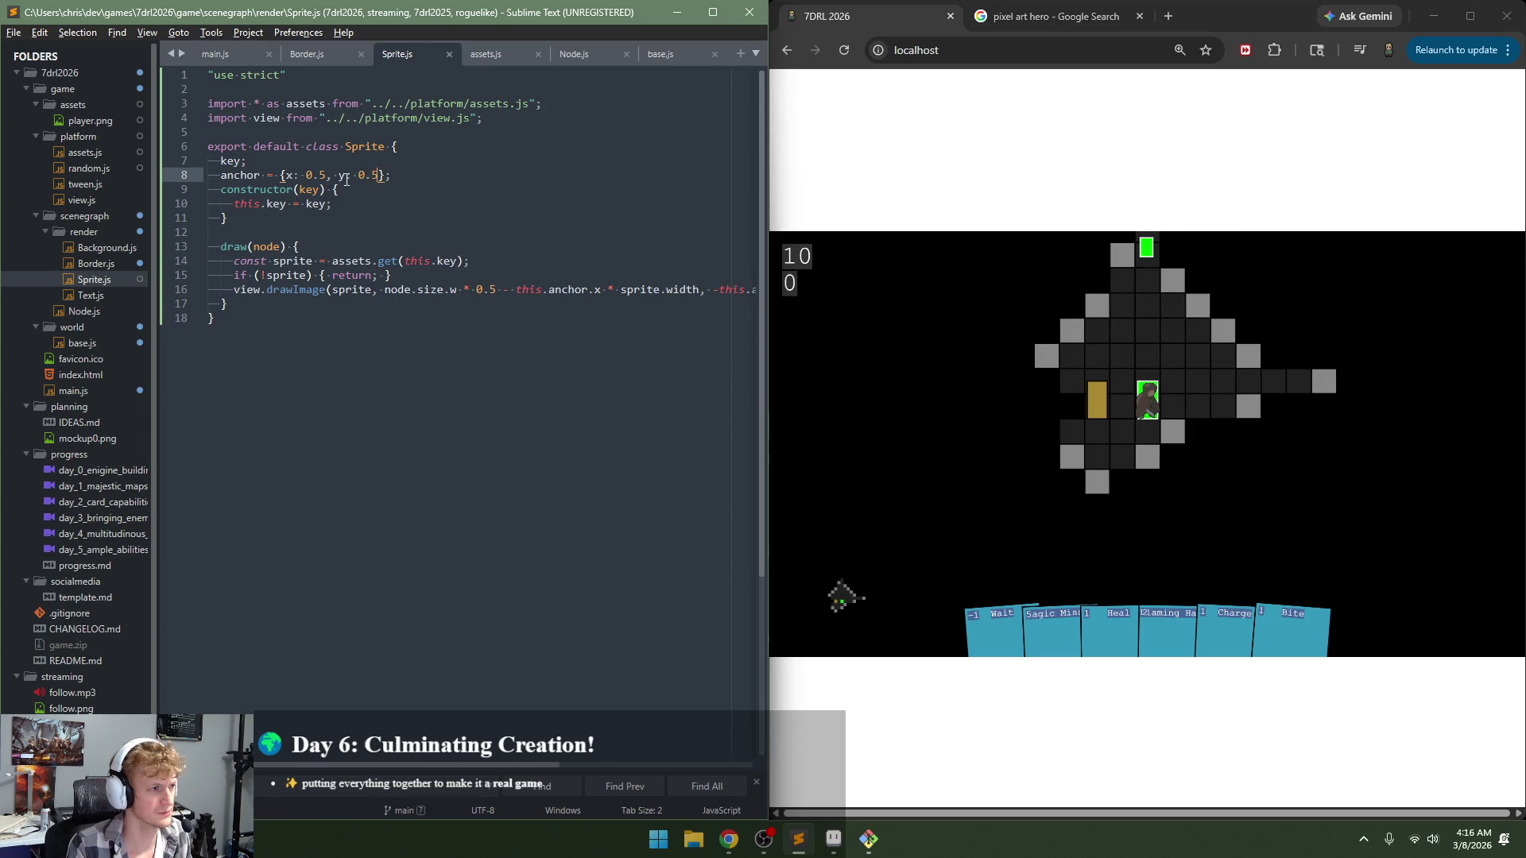
key(BackSpace)
key(BackSpace)
key(BackSpace)
text(1)
key(ctrl+s)
click(993, 428)
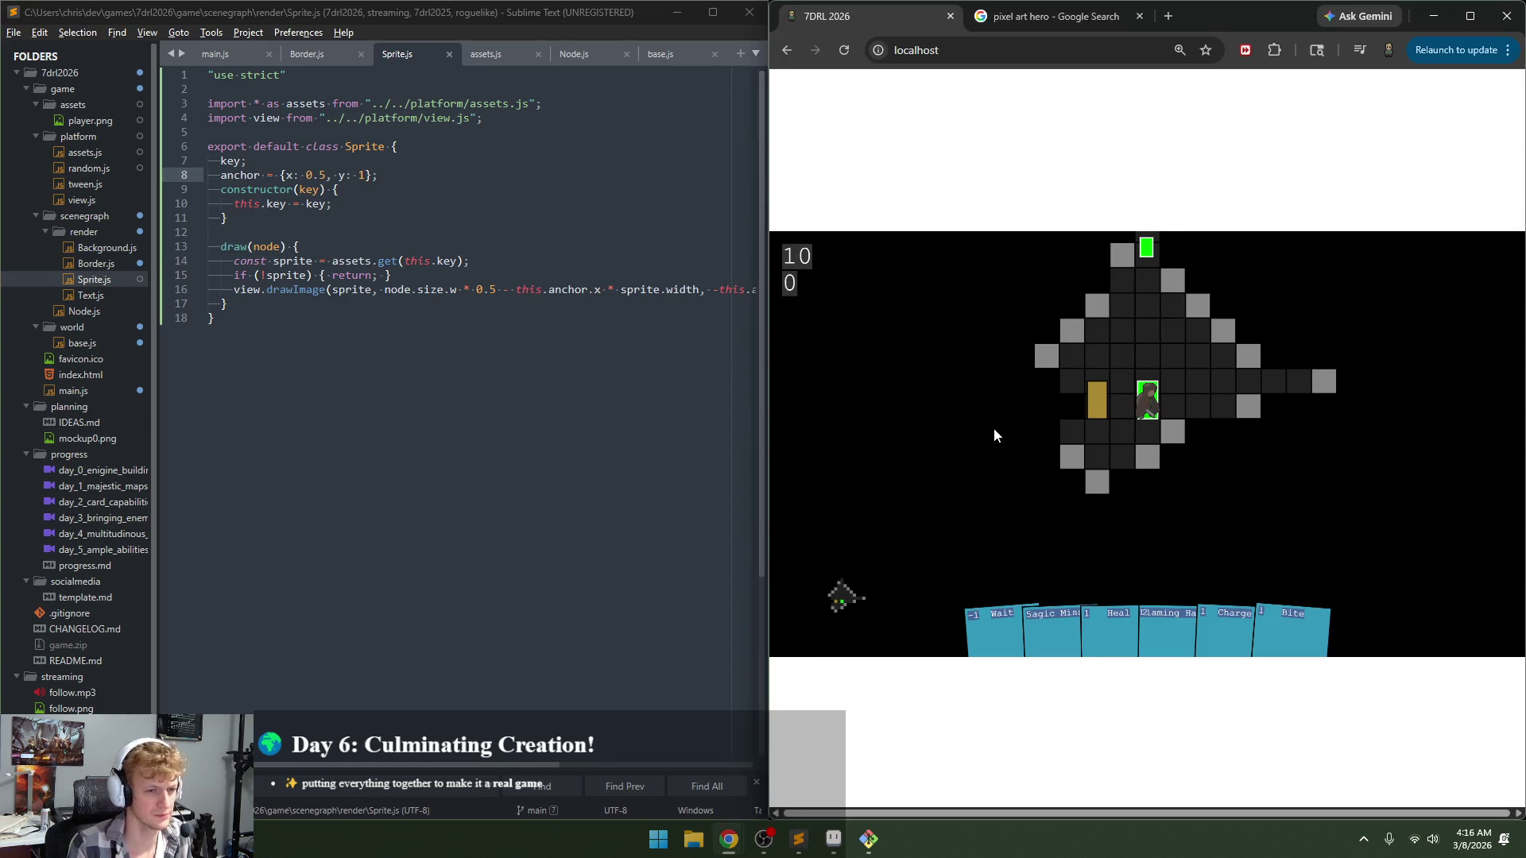
key(F5)
Step: Select the vertical offset expression on line 16
click(640, 288)
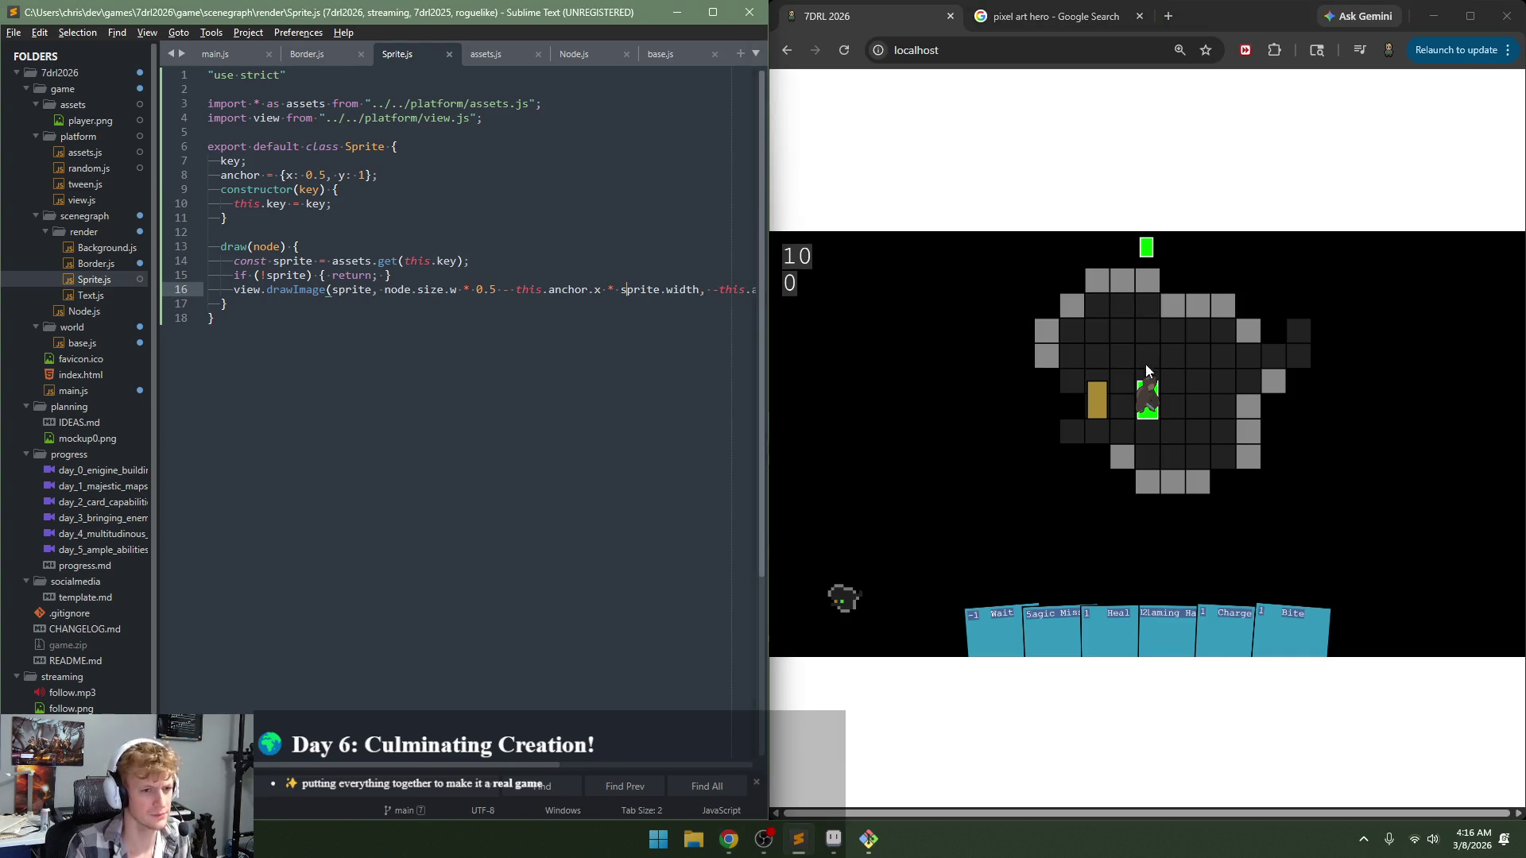
click(700, 293)
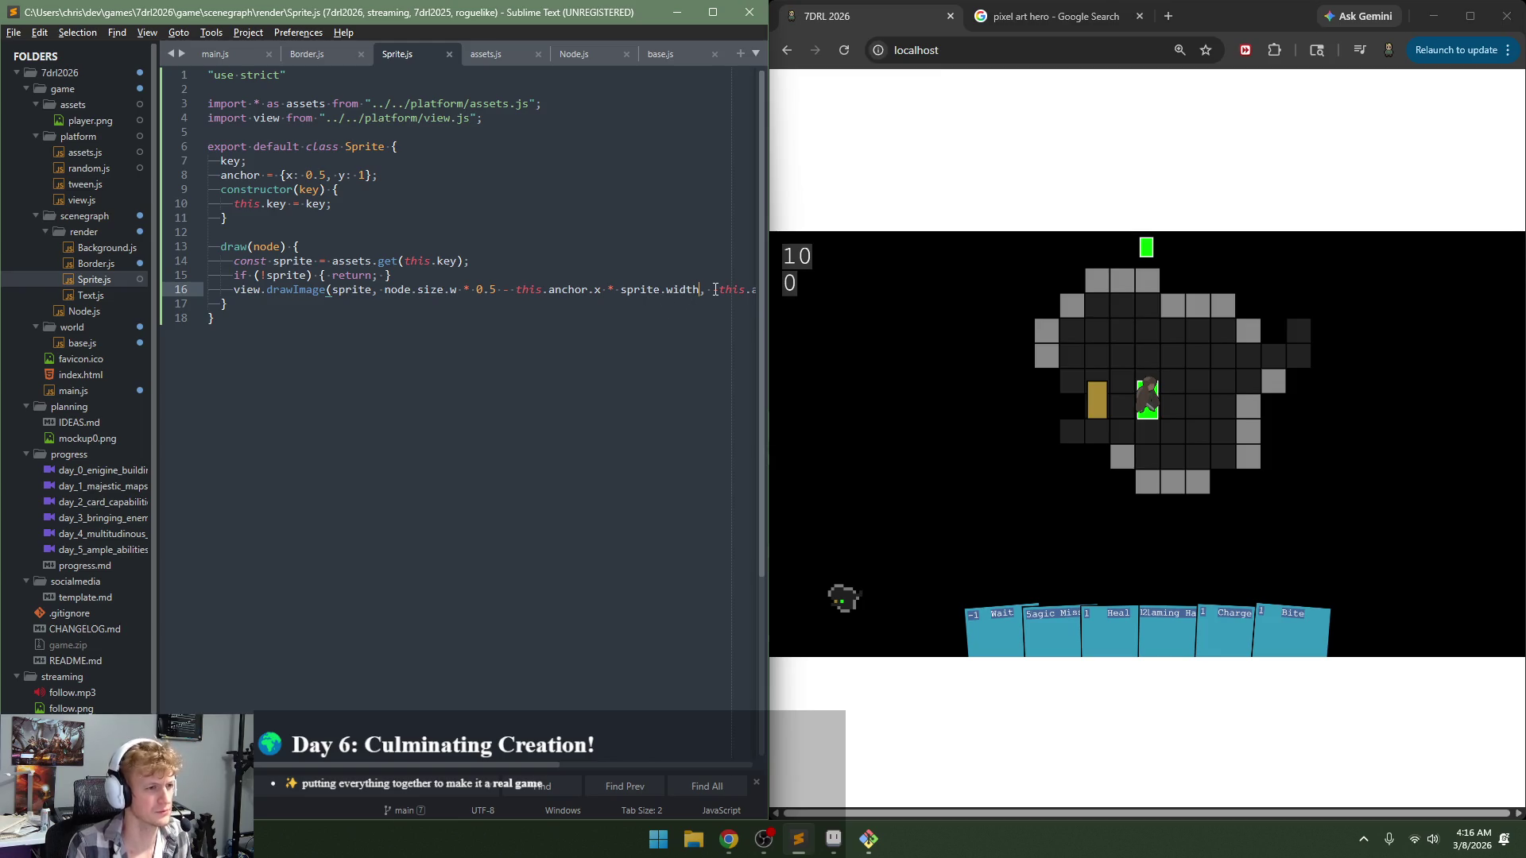
mouse_move(715, 290)
mouse_down()
mouse_move(819, 283)
mouse_move(724, 295)
mouse_up()
key(ctrl+c)
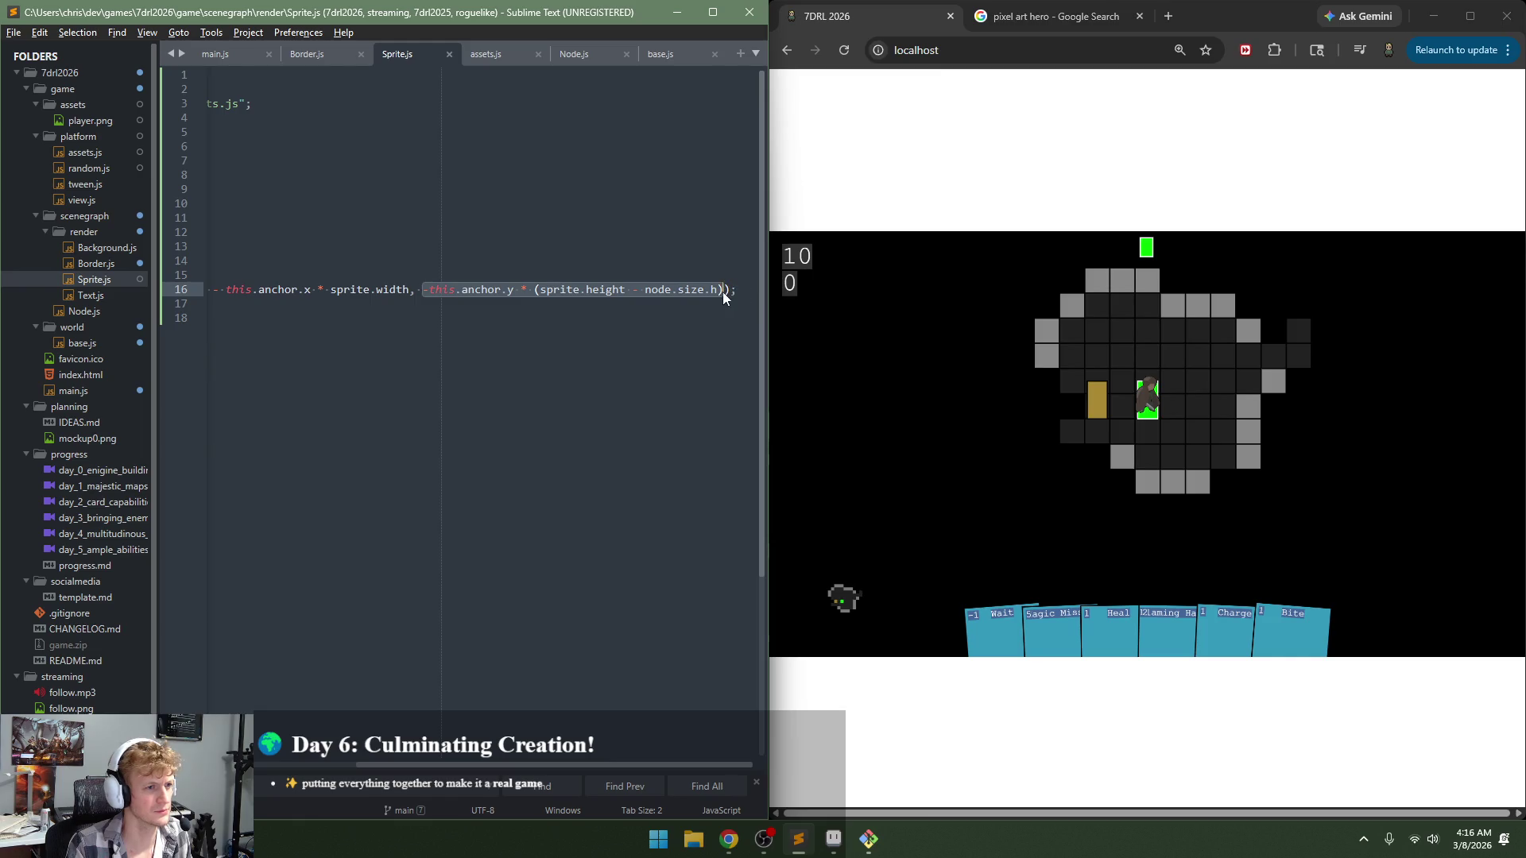
Step: Paste the vertical expression over the horizontal one, changing y to x, height to width, h to w
drag(415, 289, 362, 292)
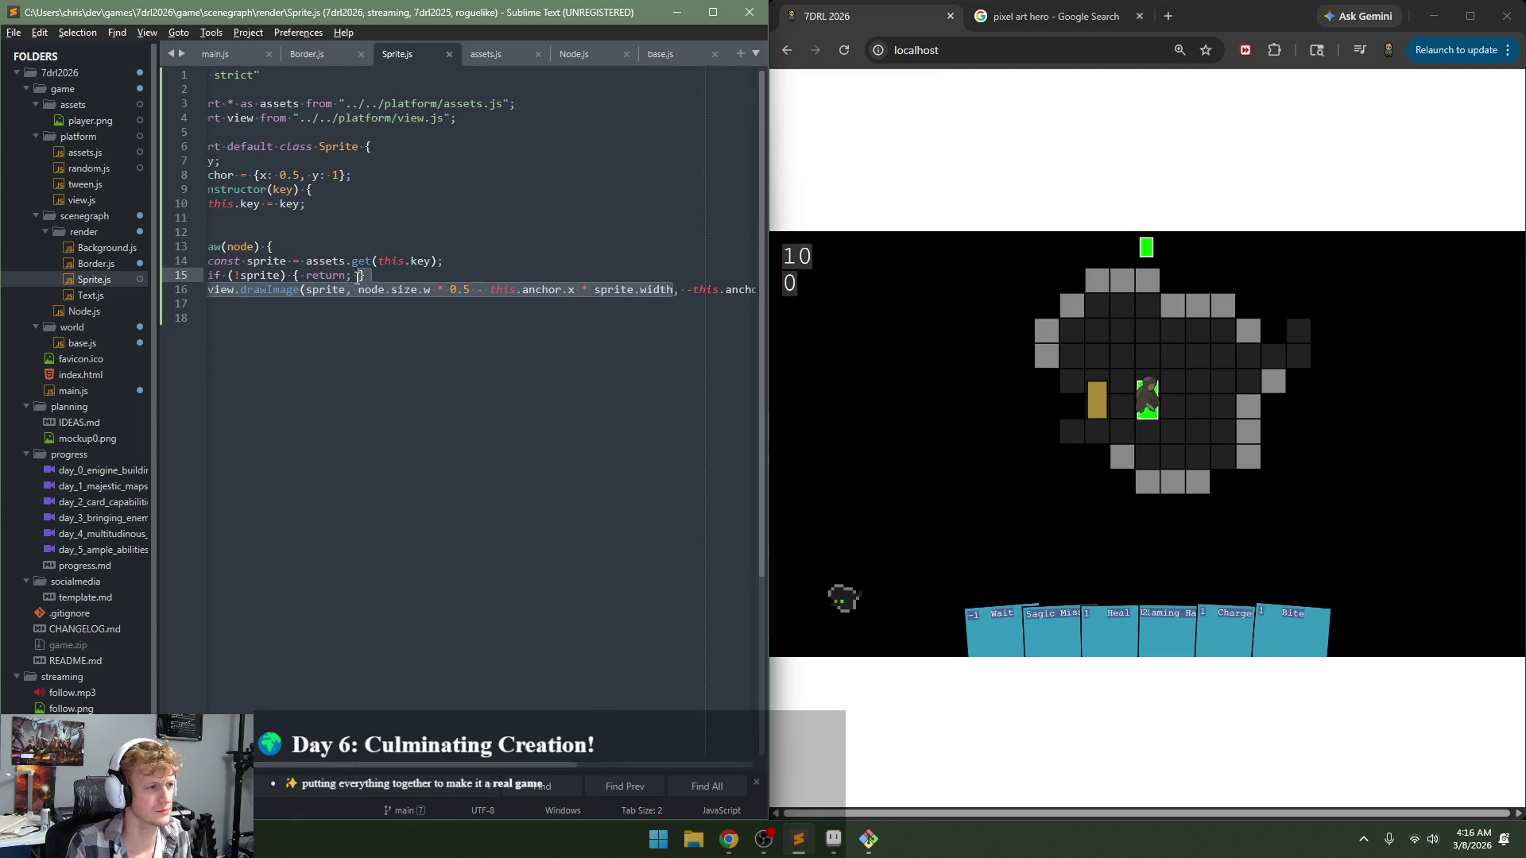
key(ctrl+v)
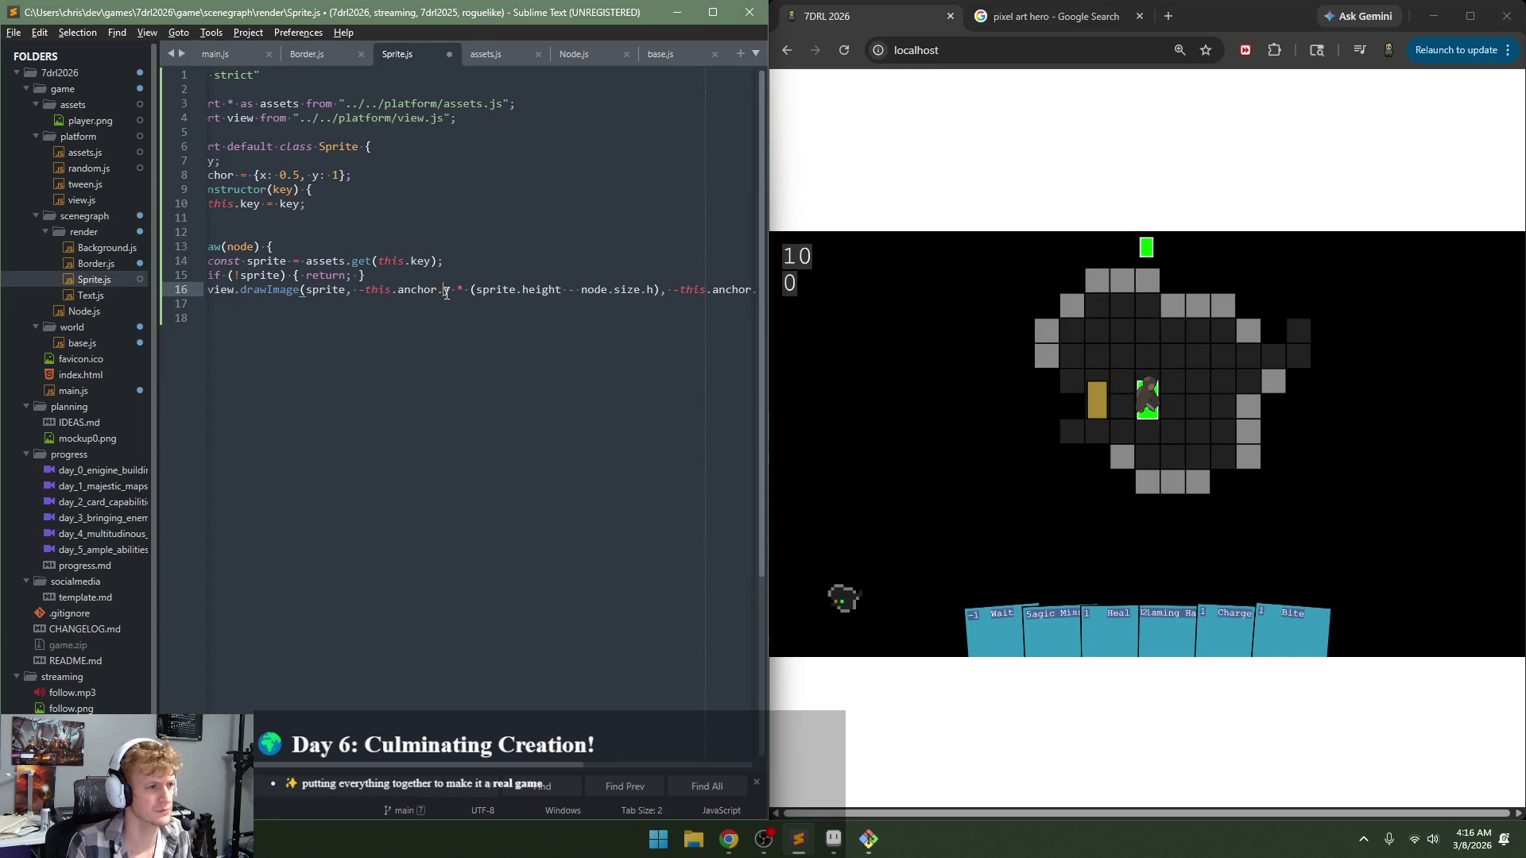
double_click(447, 290)
text(x)
double_click(554, 291)
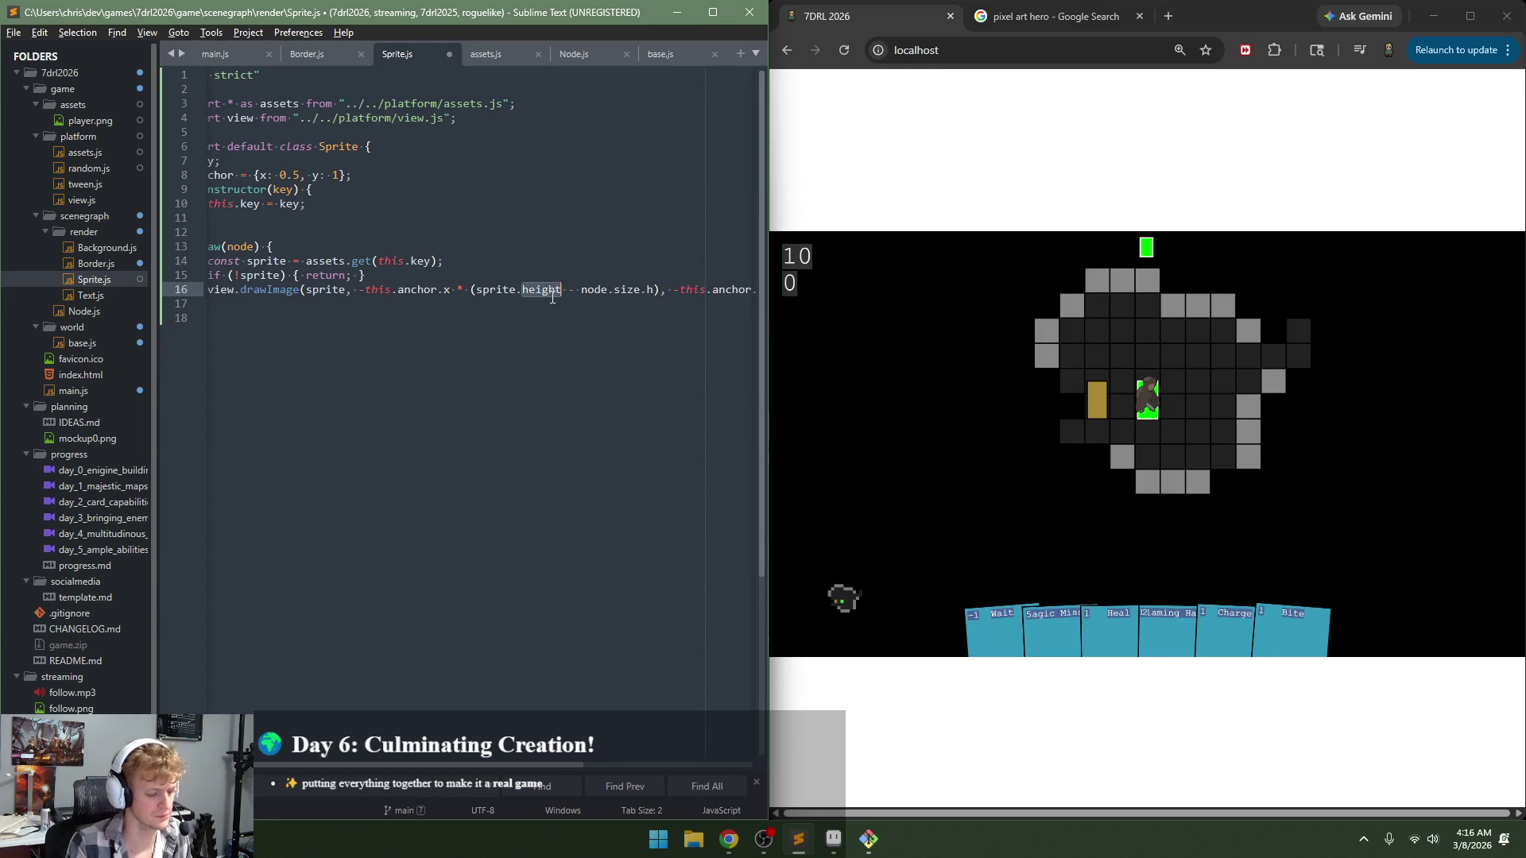
text(width)
double_click(644, 290)
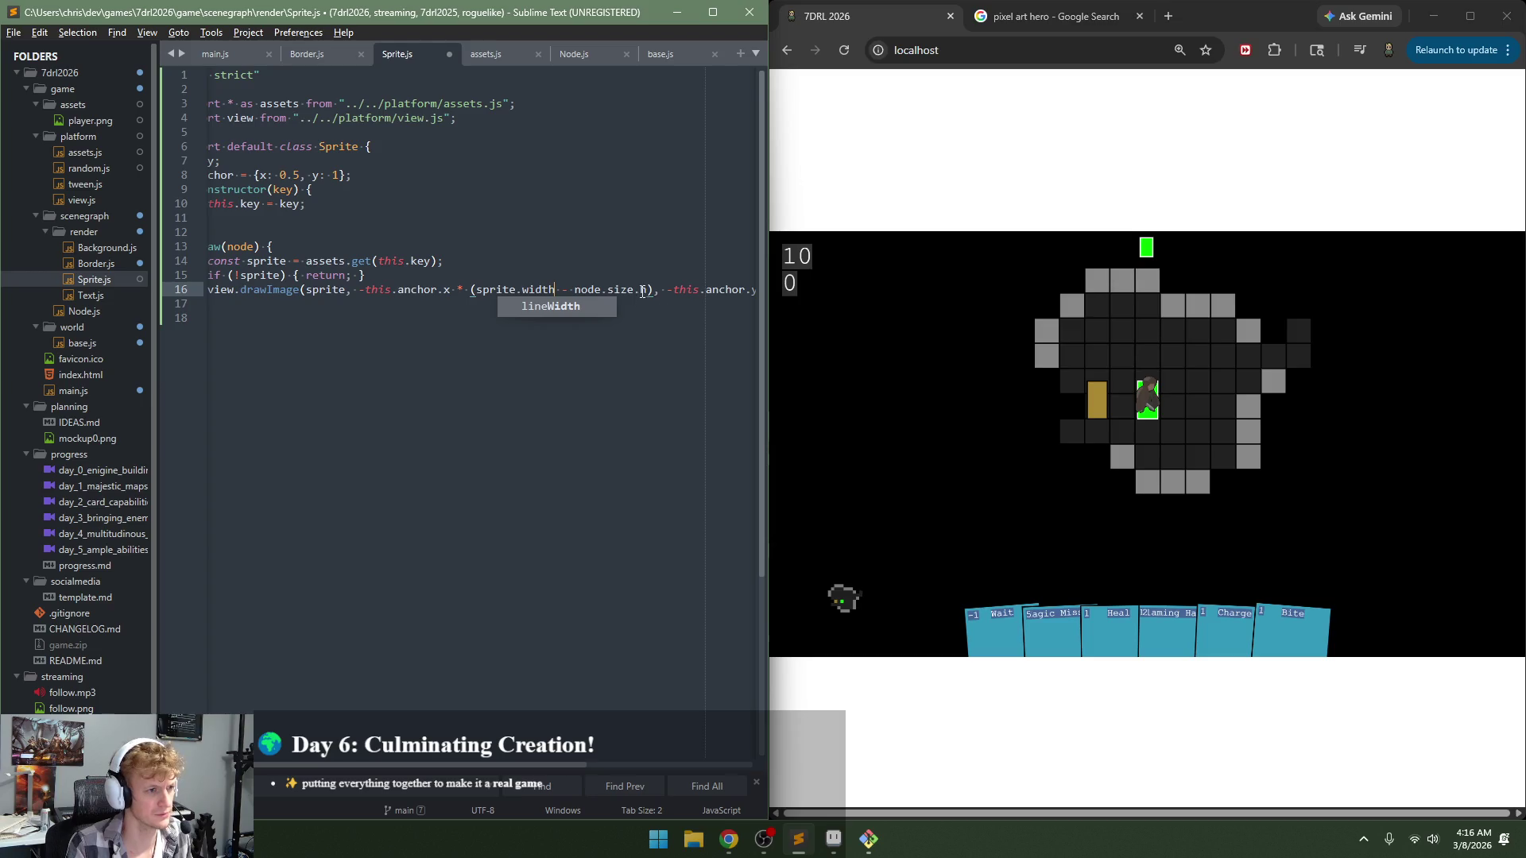
text(w)
Step: Save Sprite.js, reload the game, and return to the editor
key(ctrl+s)
click(968, 420)
key(F5)
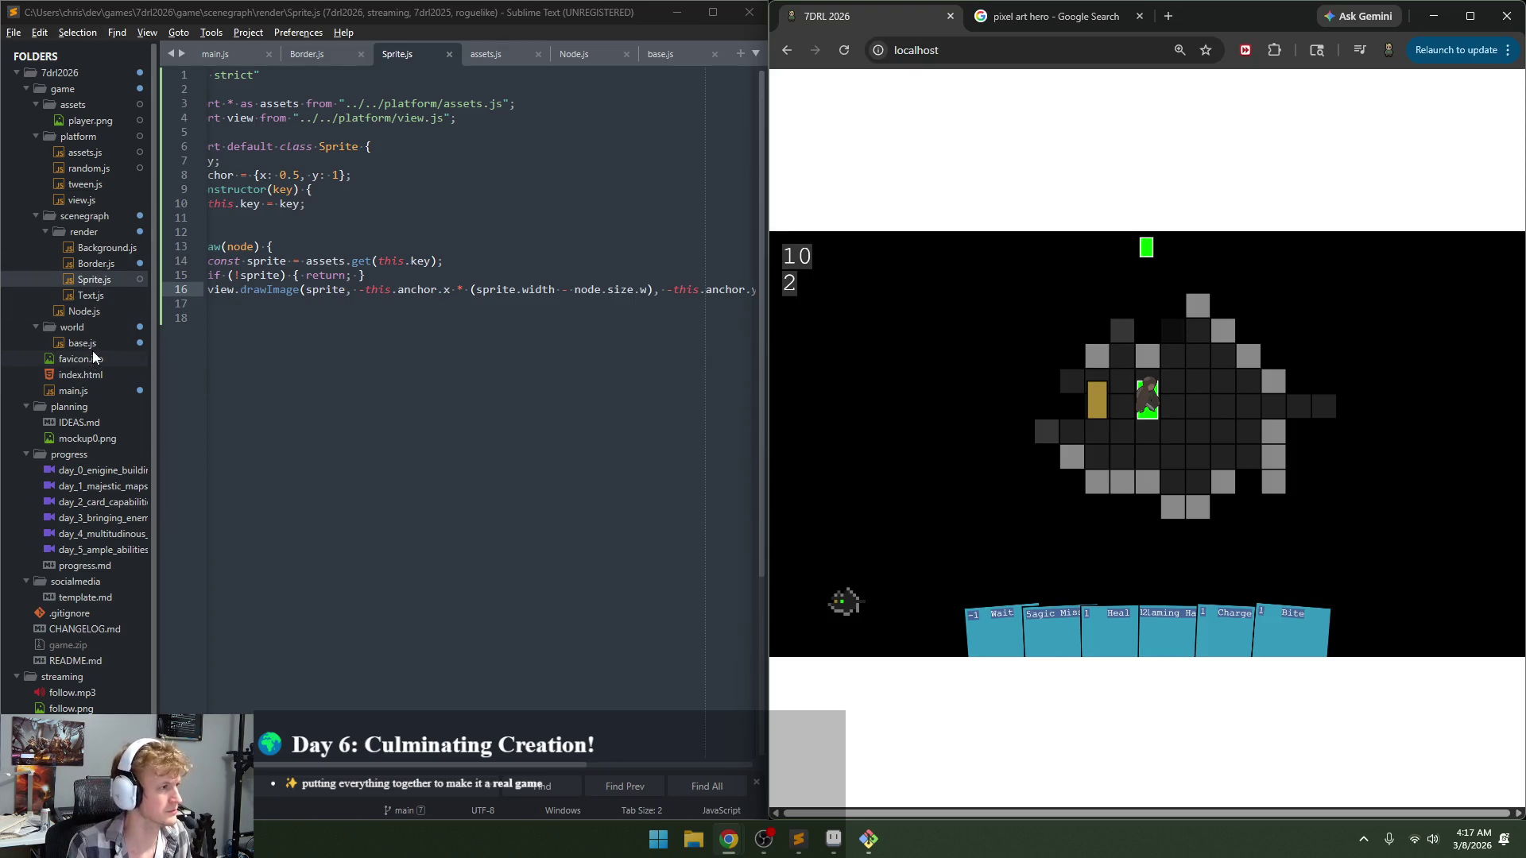
click(107, 394)
Step: Open main.js and step back and forth through the Entity occurrences from the Doodad class
click(525, 469)
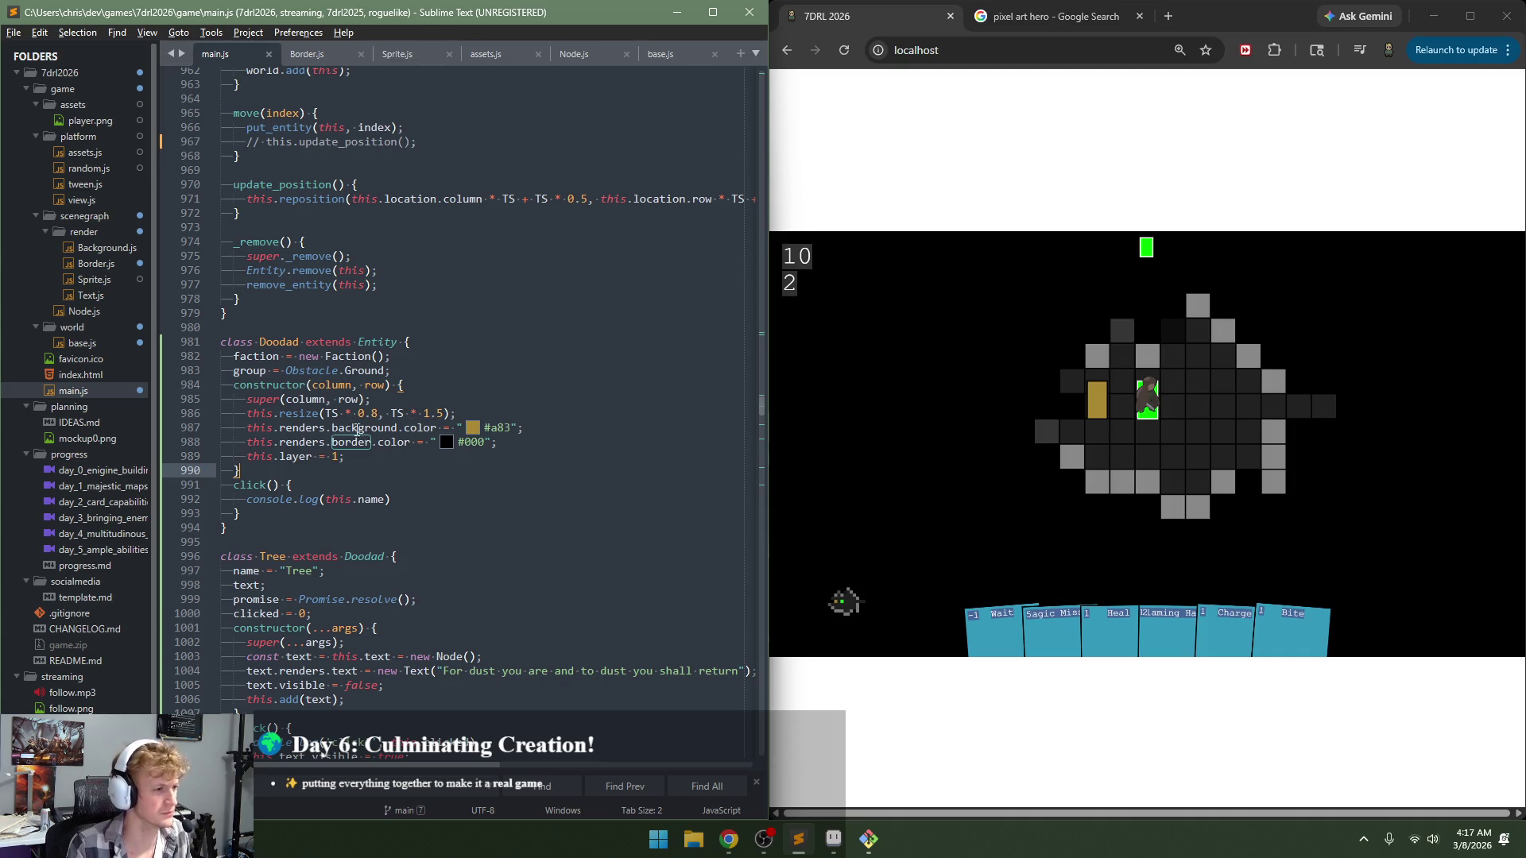
click(533, 428)
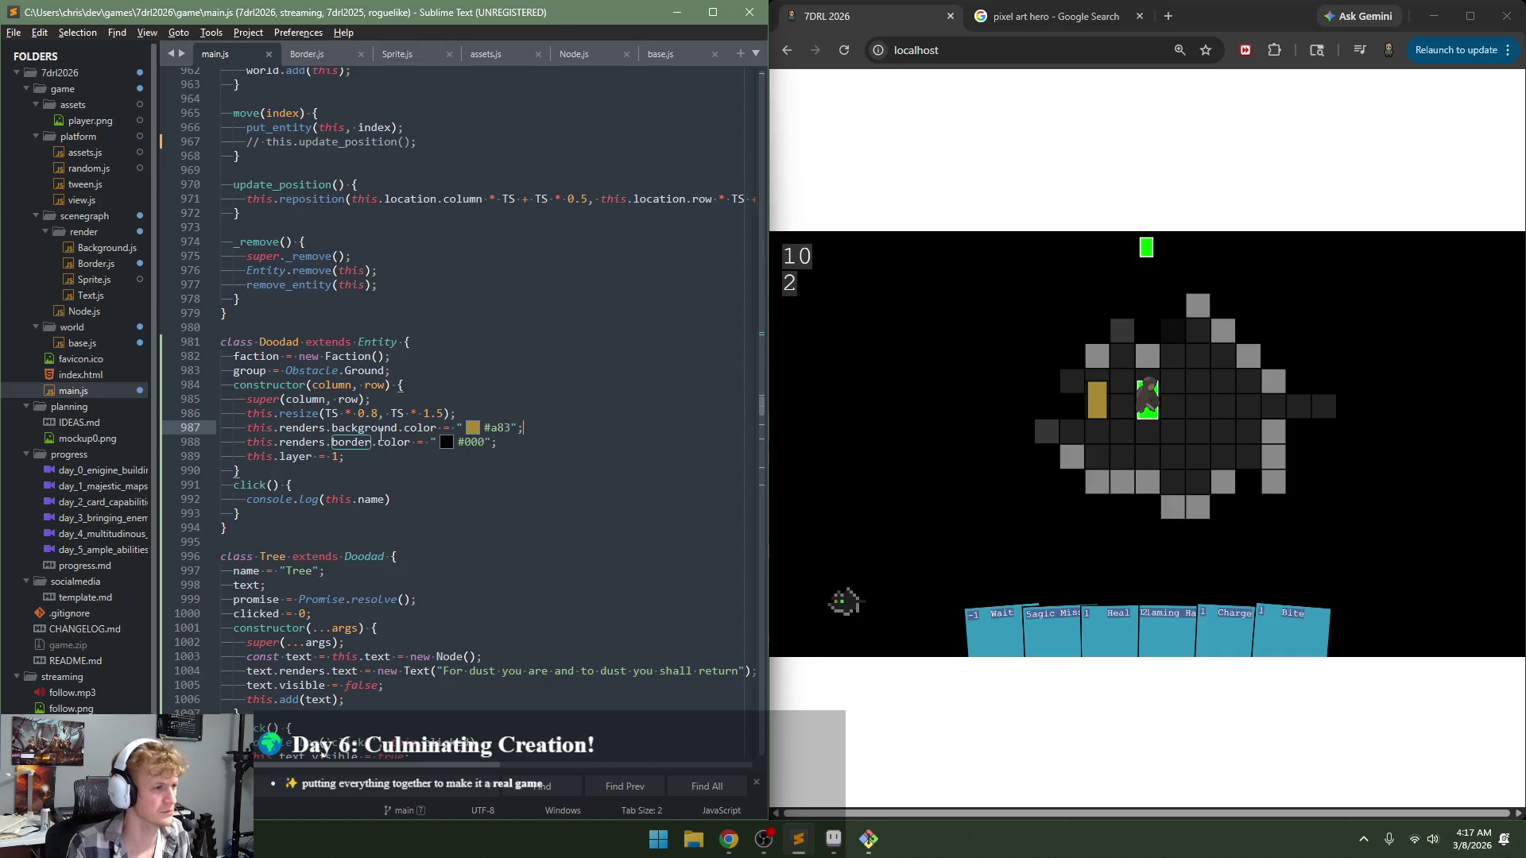
click(436, 481)
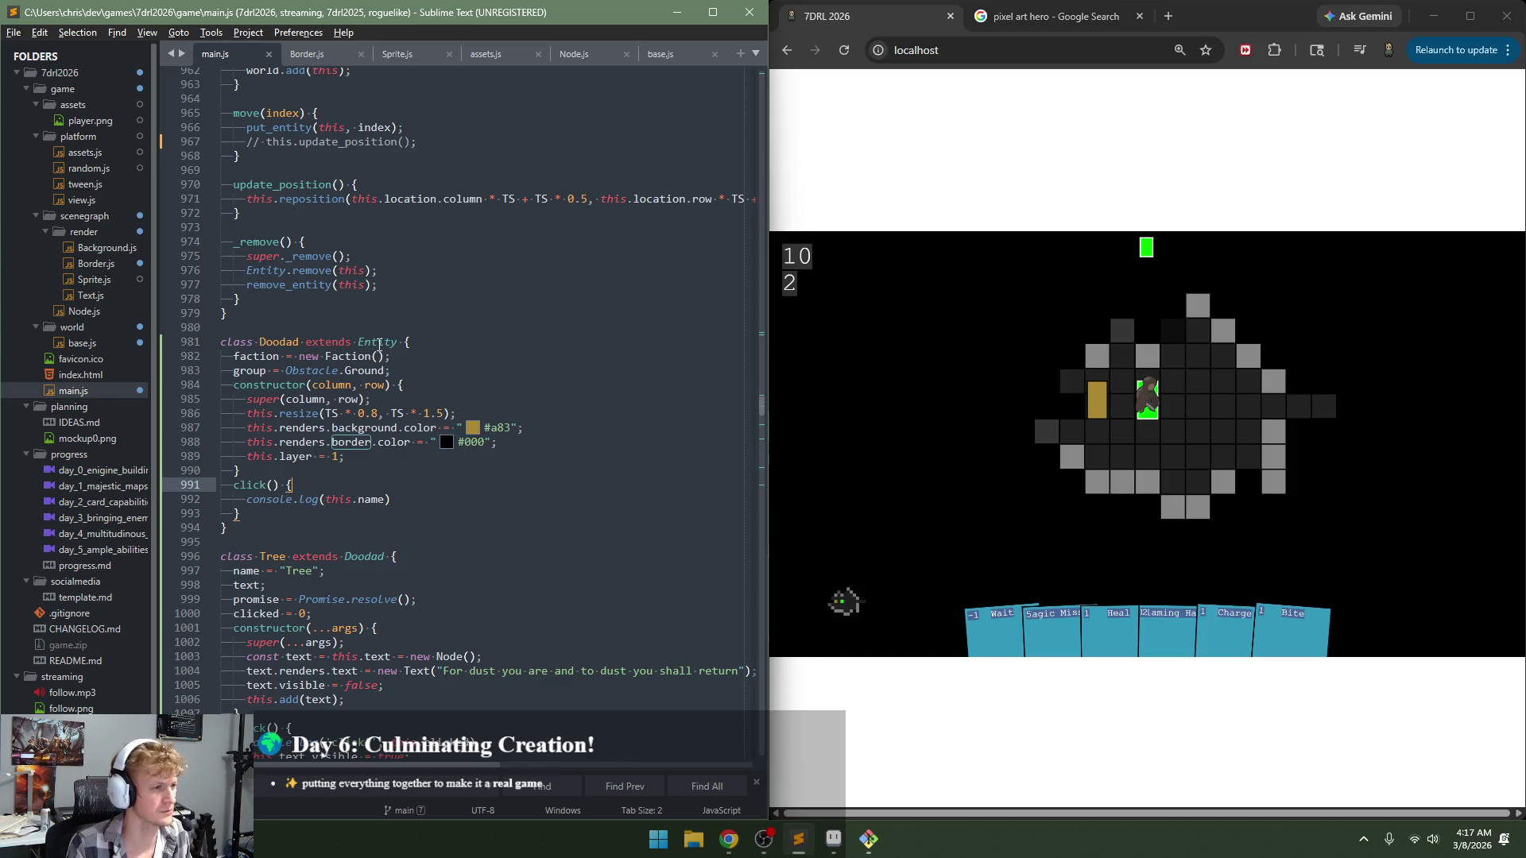
double_click(377, 342)
key(ctrl+shift+F3)
key(ctrl+shift+F3)
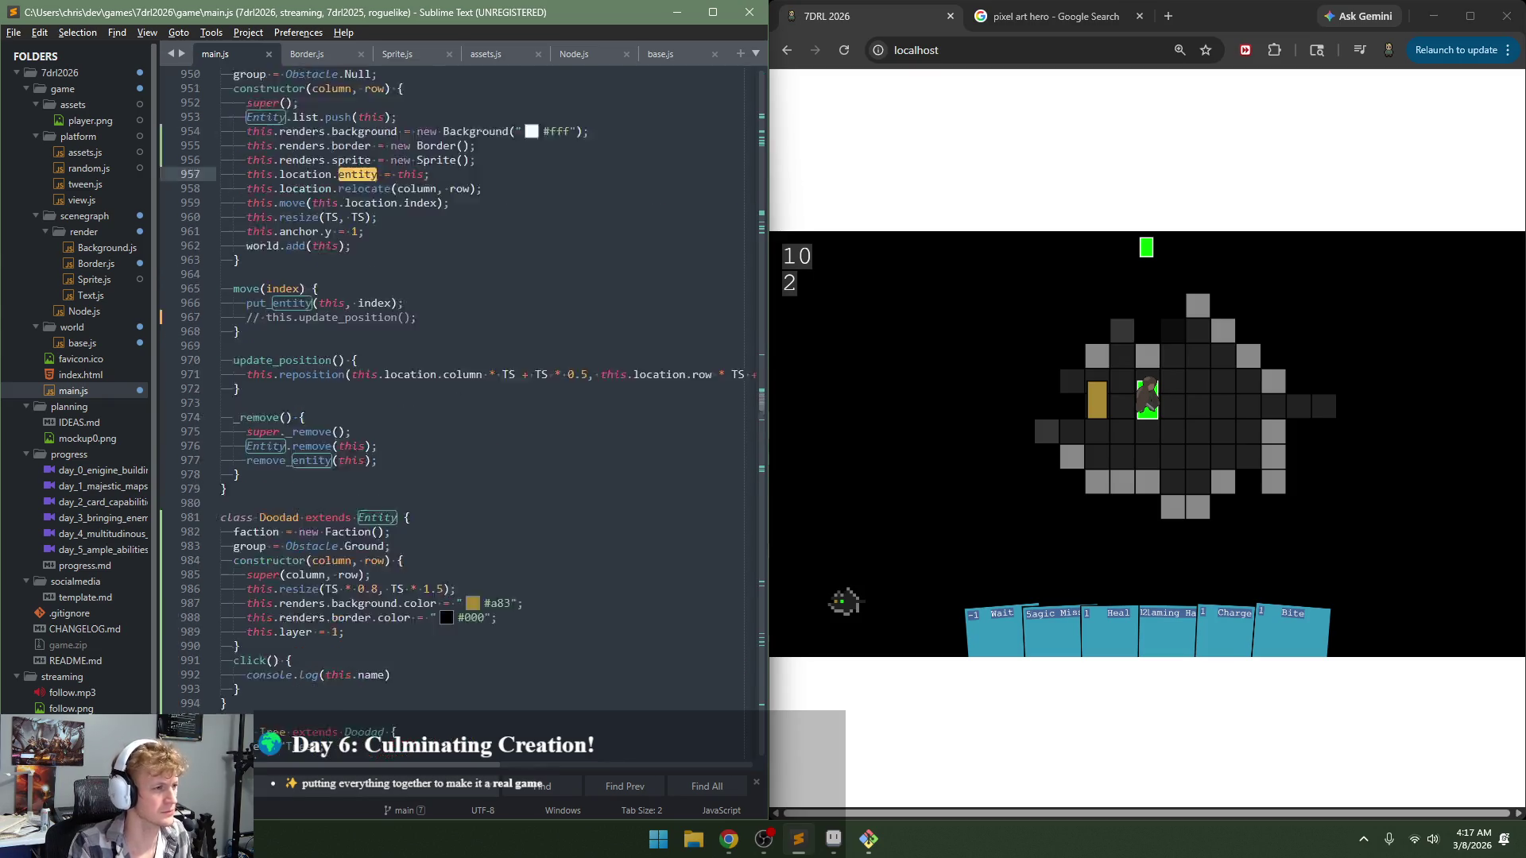
key(ctrl+shift+F3)
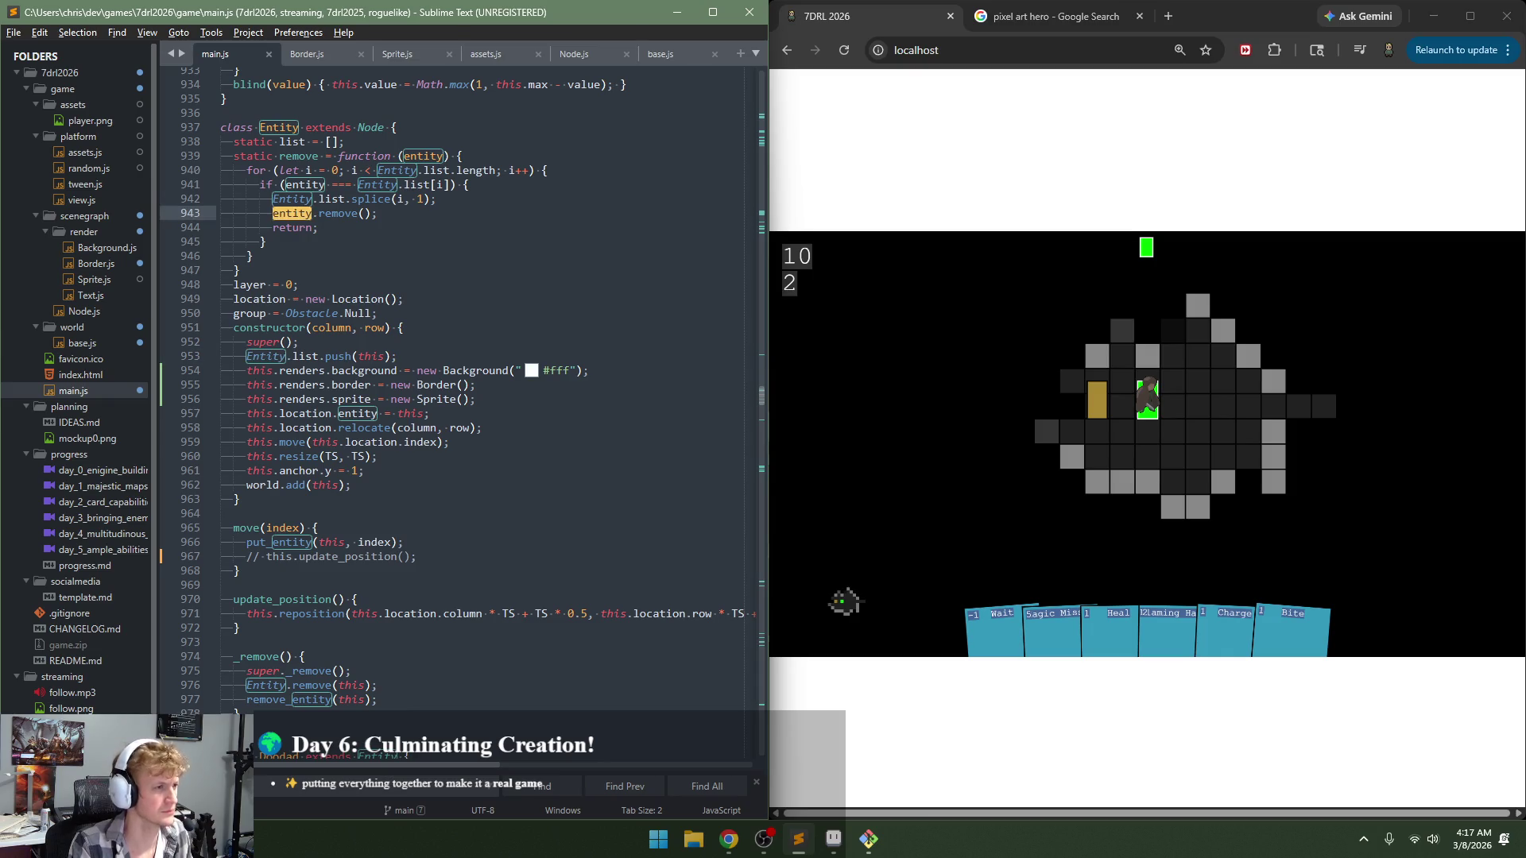
key(ctrl+shift+F3)
key(ctrl+shift+F3)
key(ctrl+shift+F3)
key(ctrl+shift+F3)
key(ctrl+shift+F3)
key(ctrl+shift+F3)
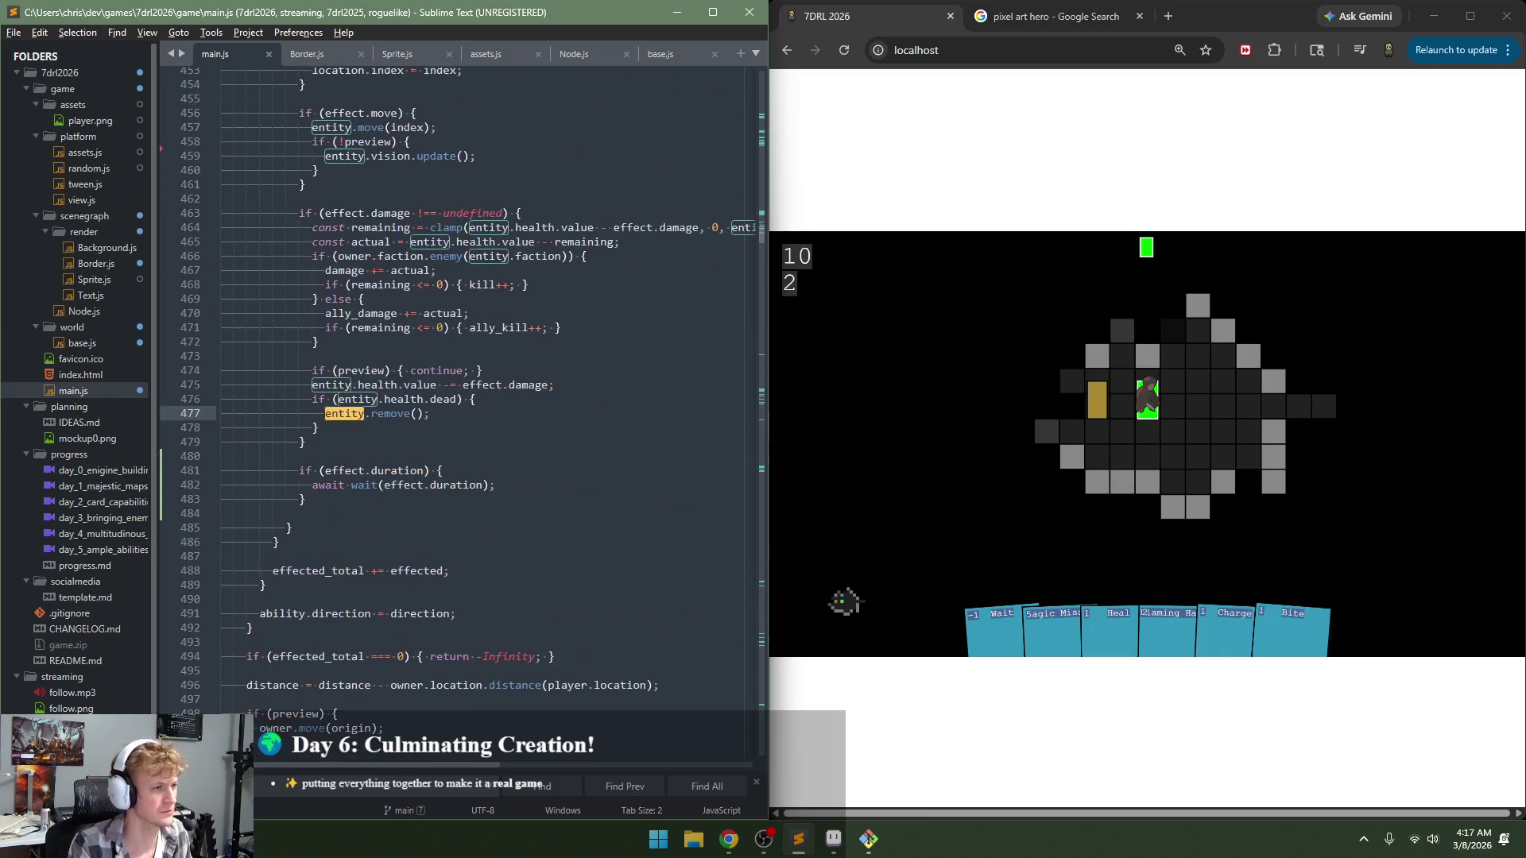
key(F3)
key(F3)
key(F3)
key(F3)
key(F3)
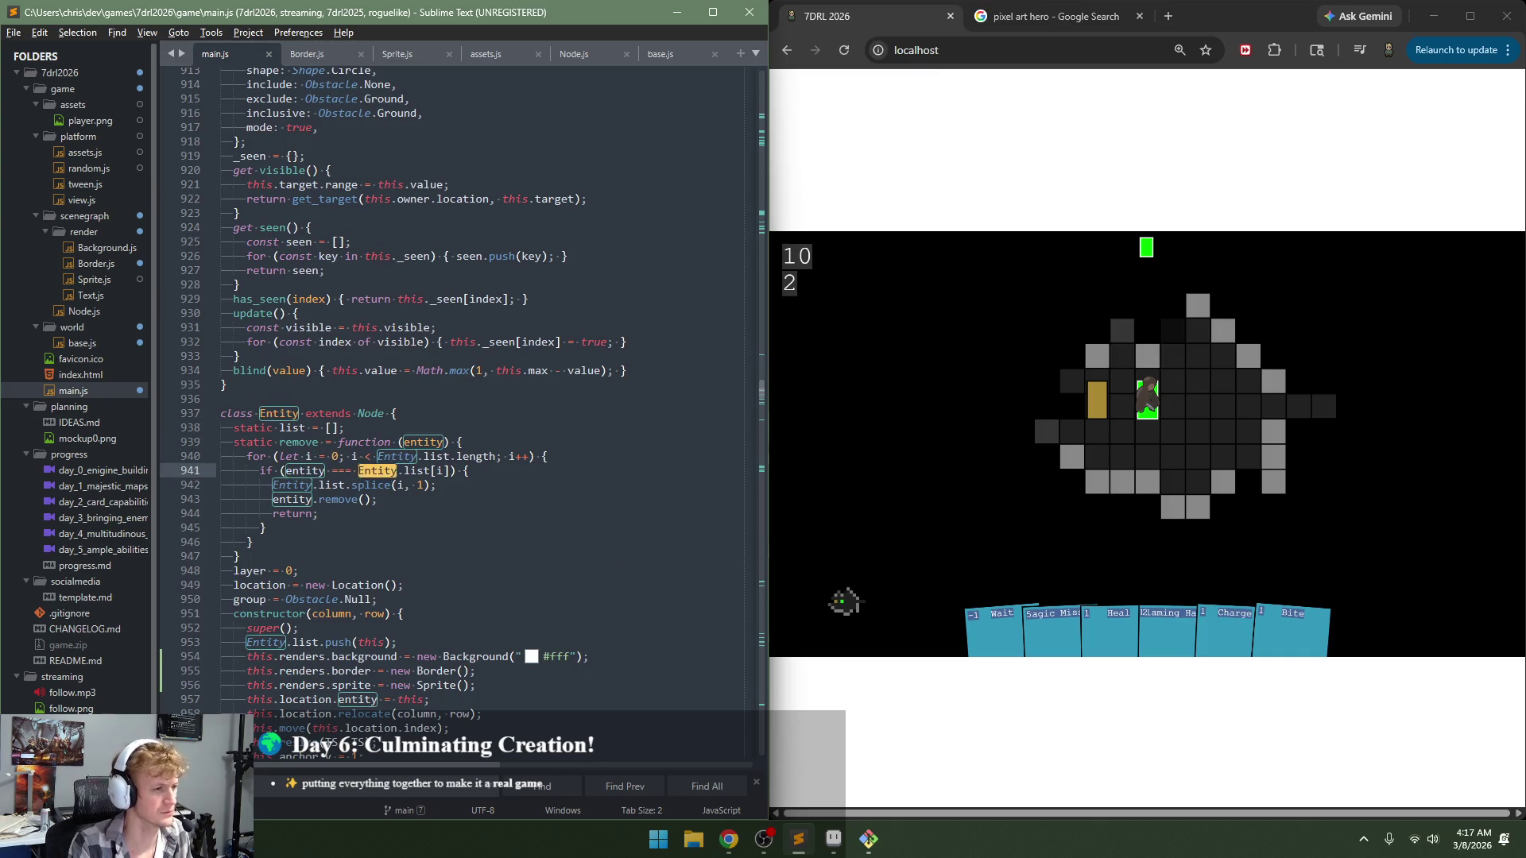
key(F3)
key(F3)
key(F3)
key(F3)
key(F3)
key(F3)
key(F3)
key(F3)
key(F3)
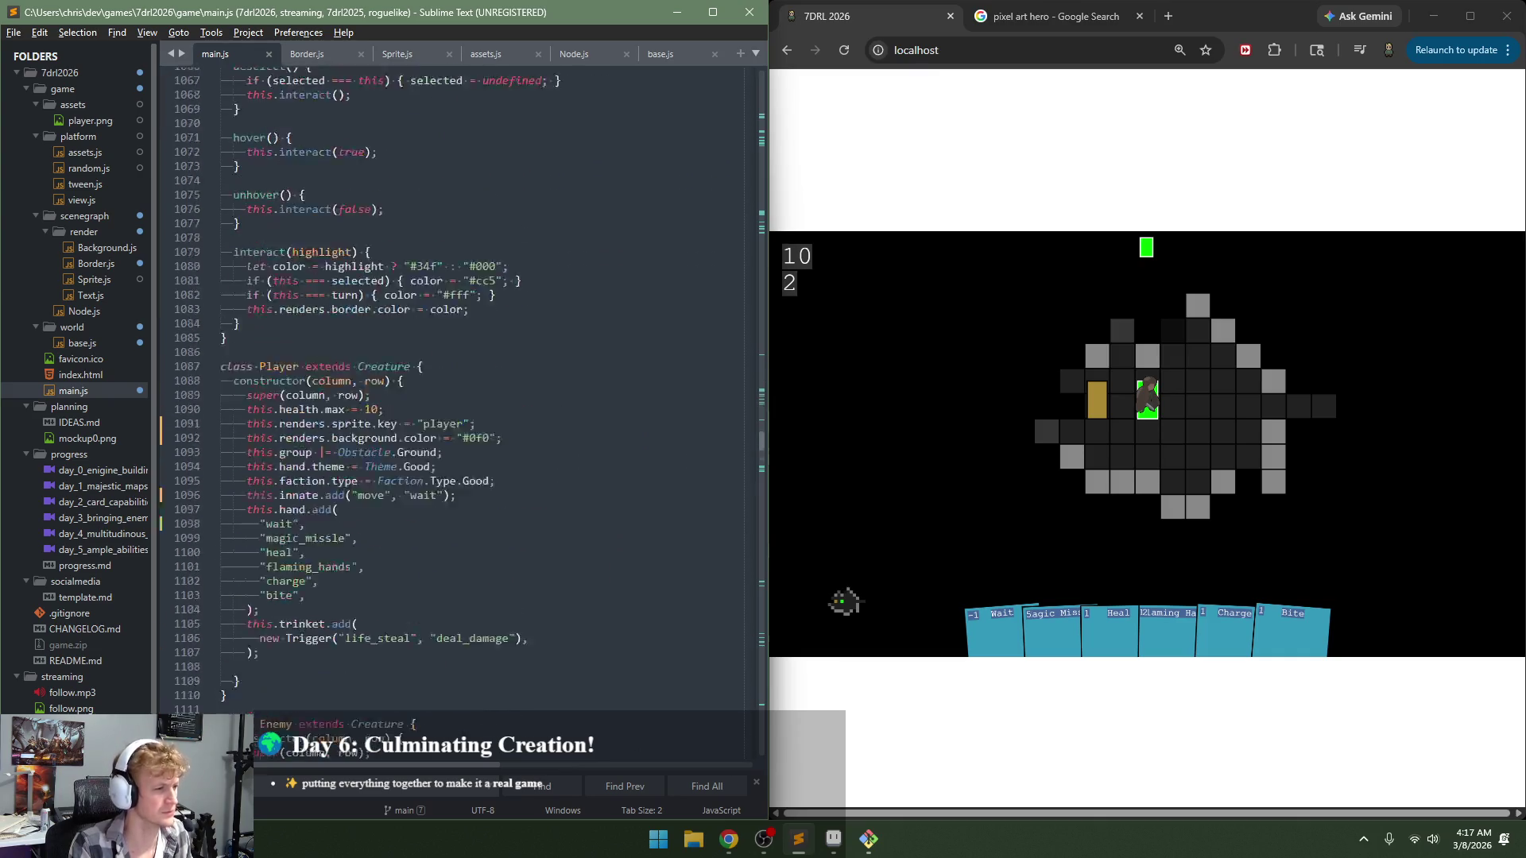
key(F3)
key(F3)
key(F3)
key(F3)
key(F3)
key(F3)
key(F3)
key(F3)
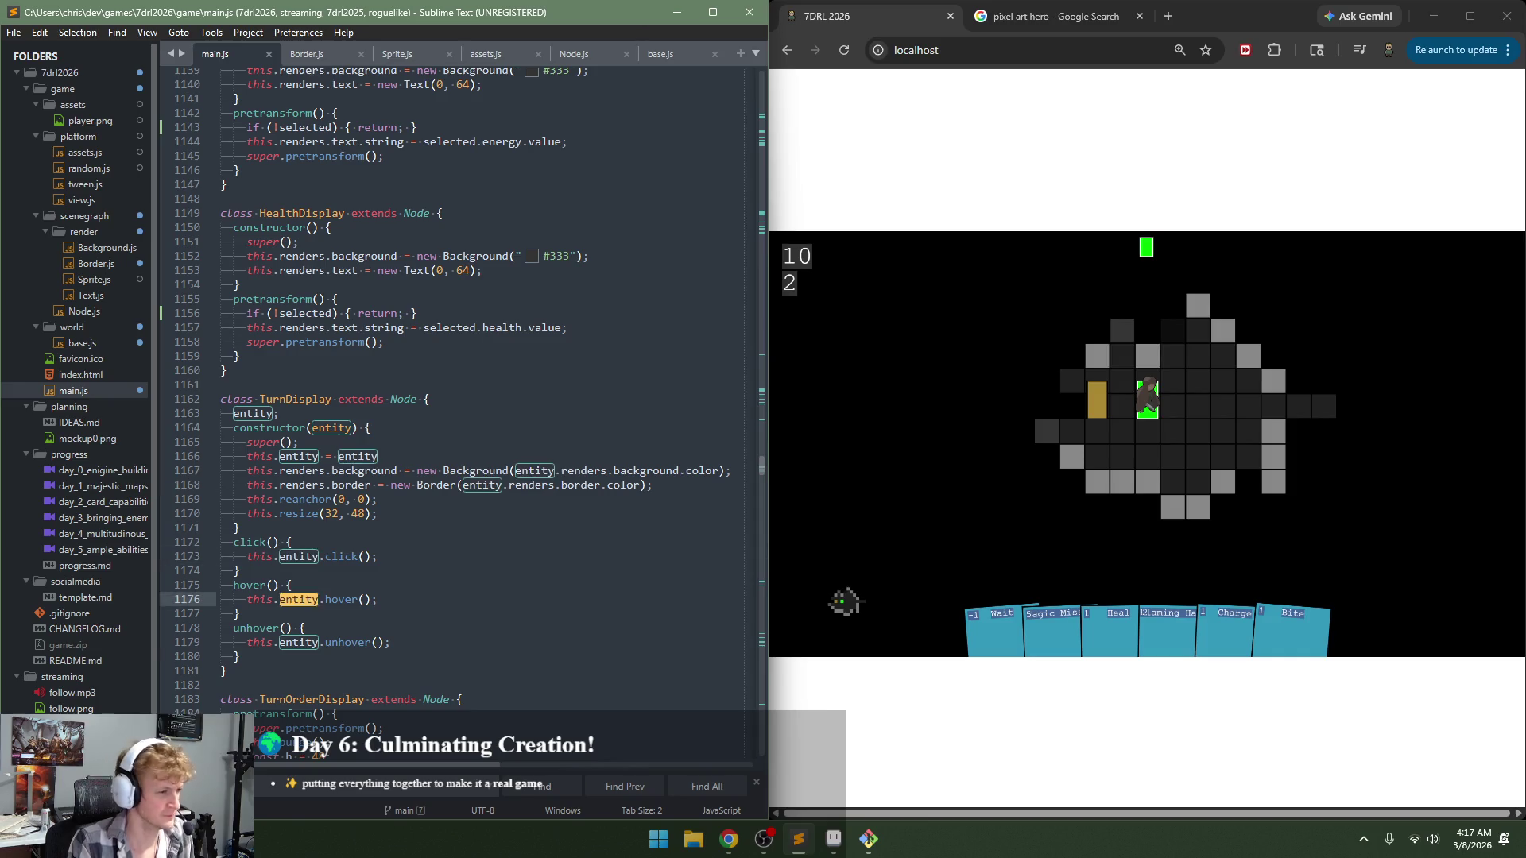
key(F3)
key(F3)
key(F3)
key(F3)
key(F3)
key(F3)
key(F3)
key(F3)
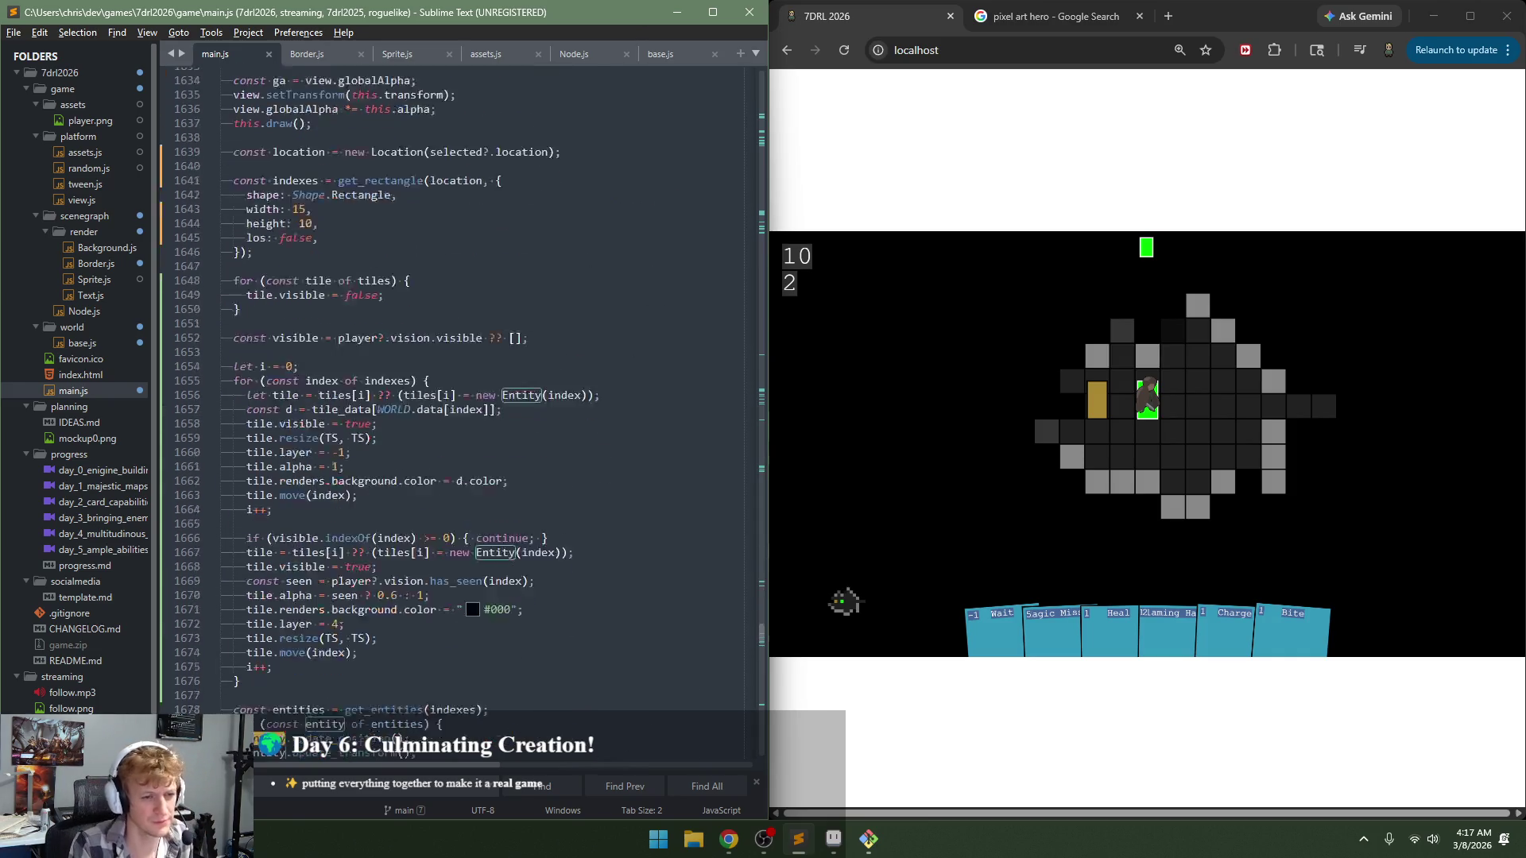
key(F3)
key(F3)
key(F3)
key(F3)
key(F3)
key(F3)
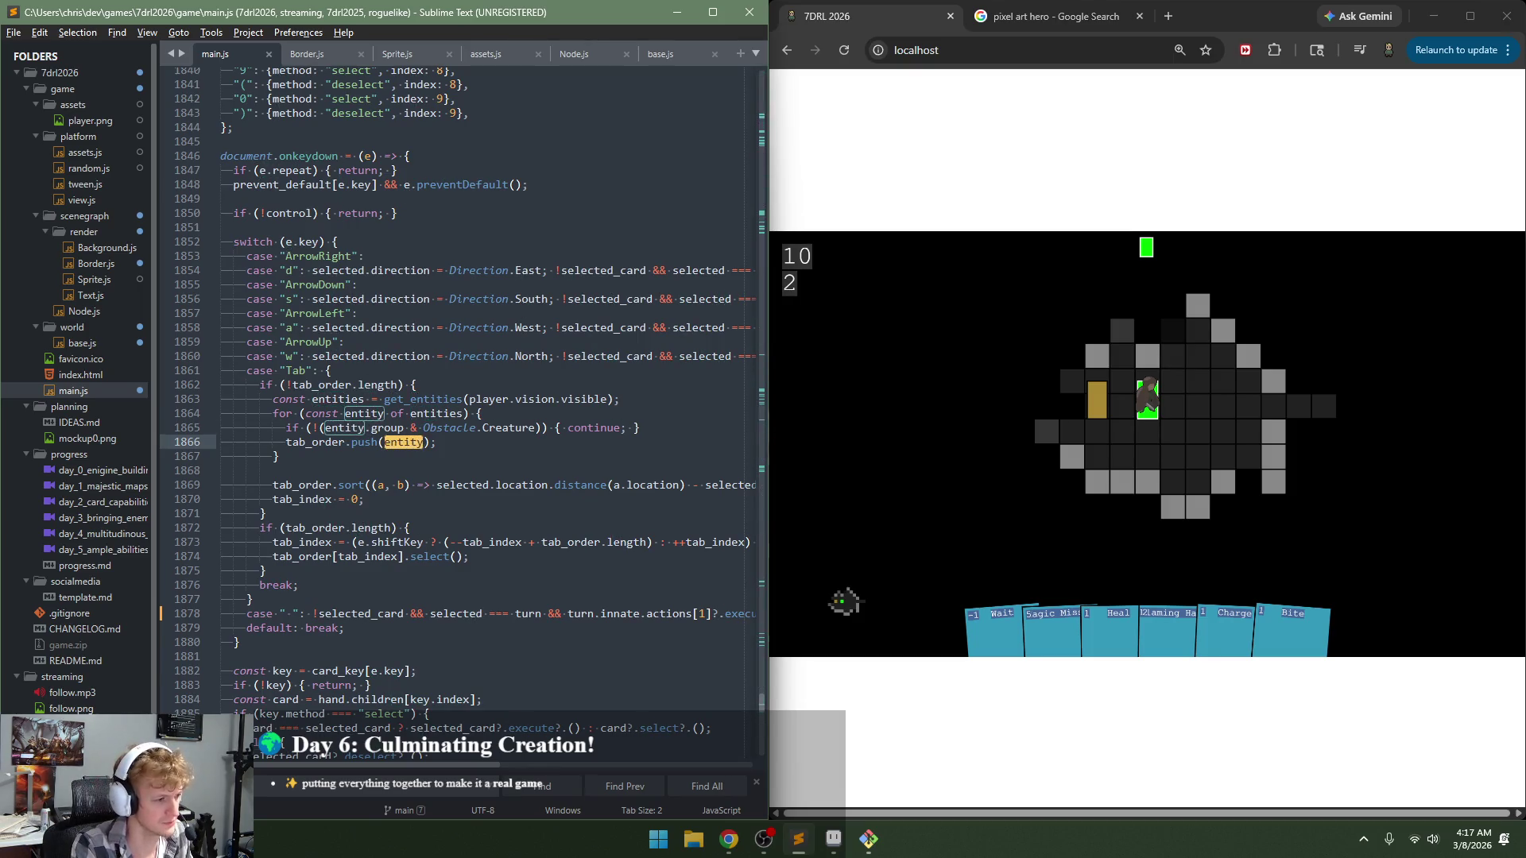
Step: Search for 'player' to reach the generate() Cell.Player case
text(.)
key(BackSpace)
key(BackSpace)
key(BackSpace)
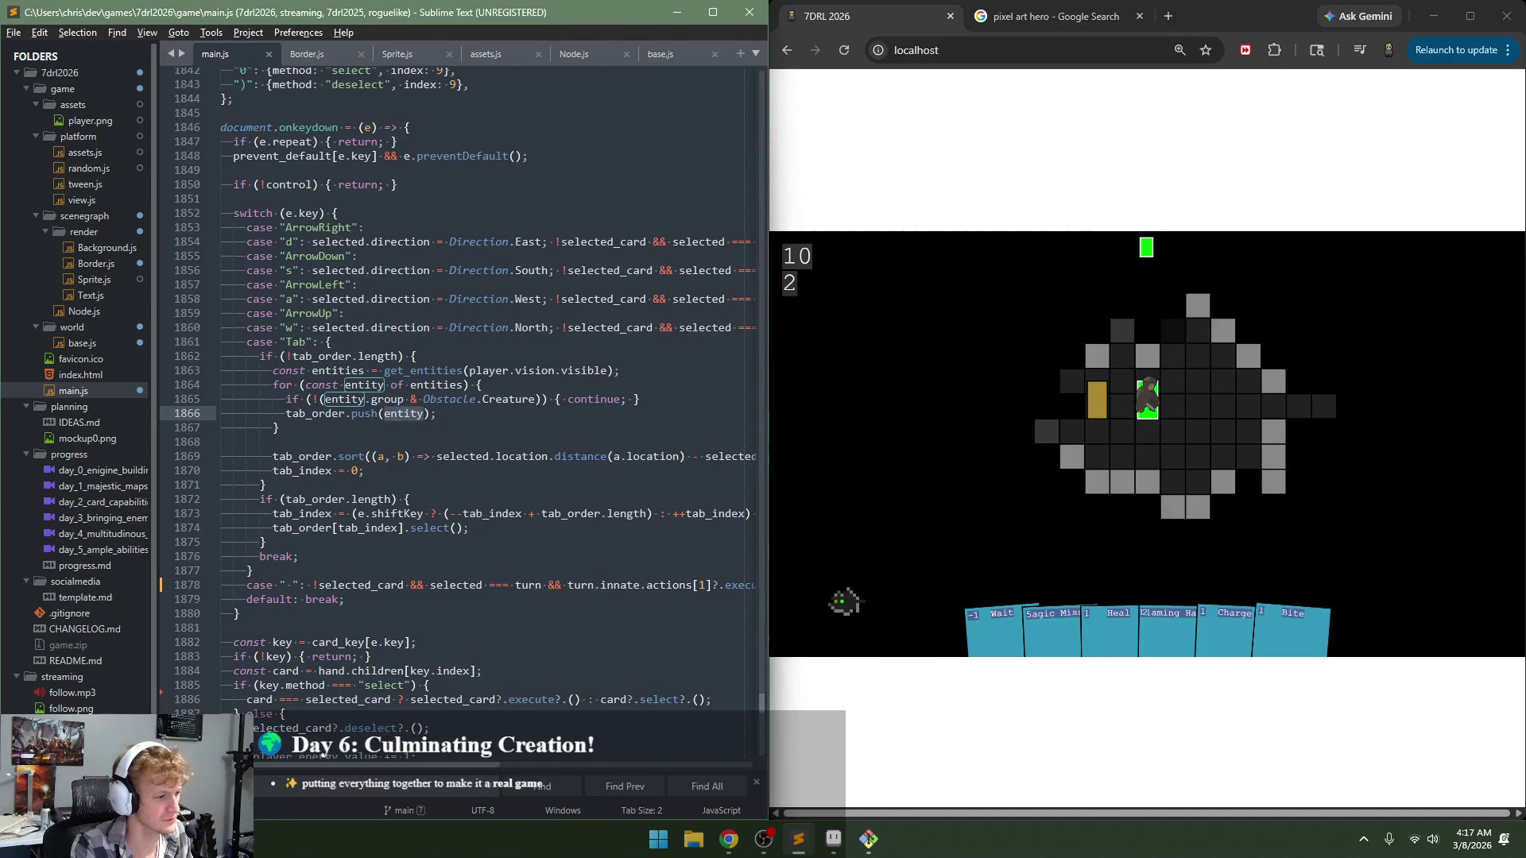
text(player)
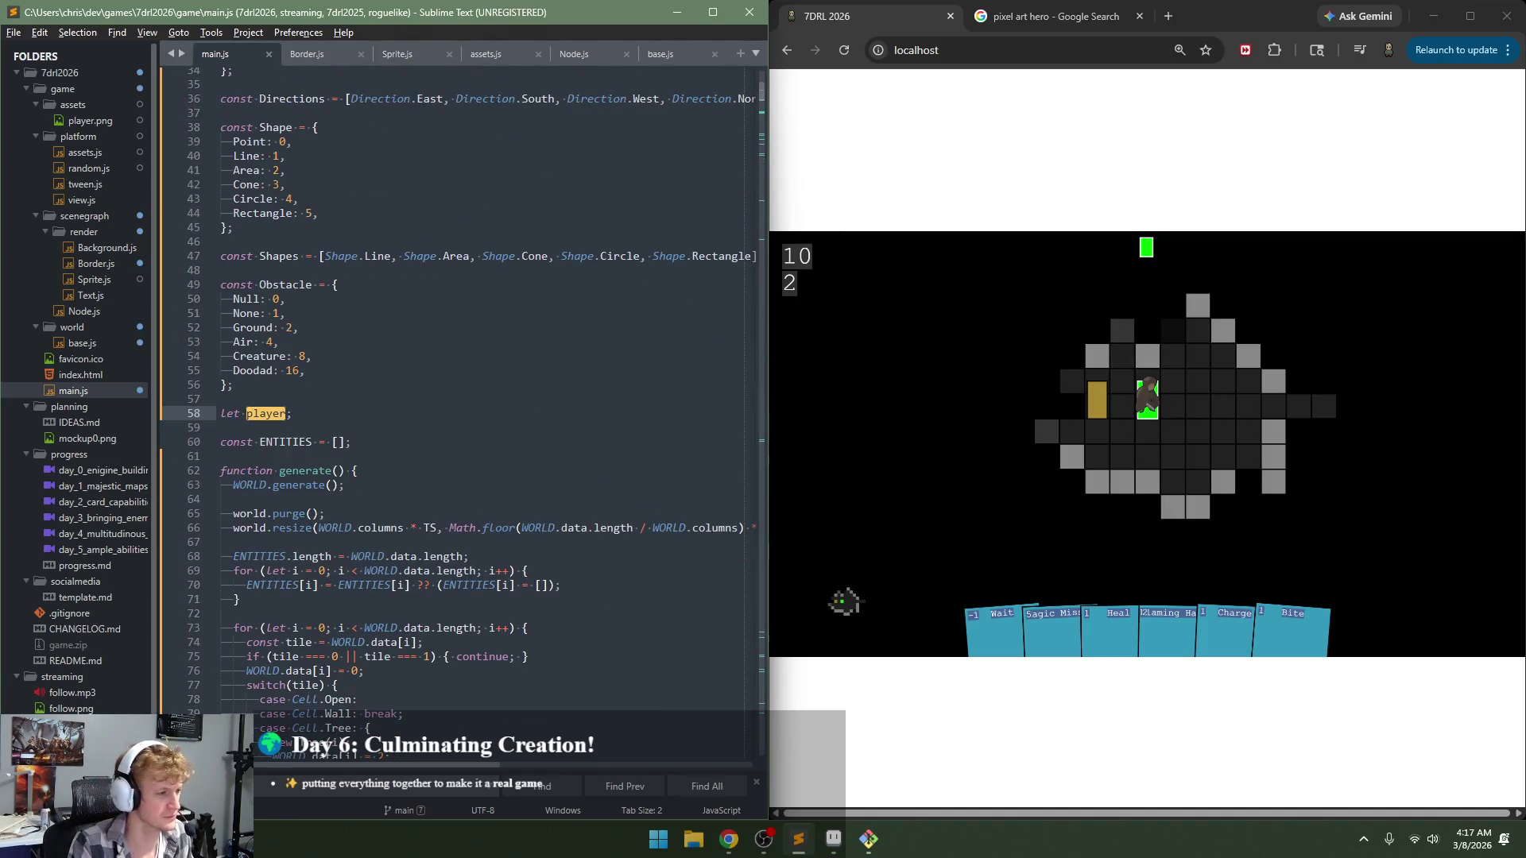
key(Return)
key(Return)
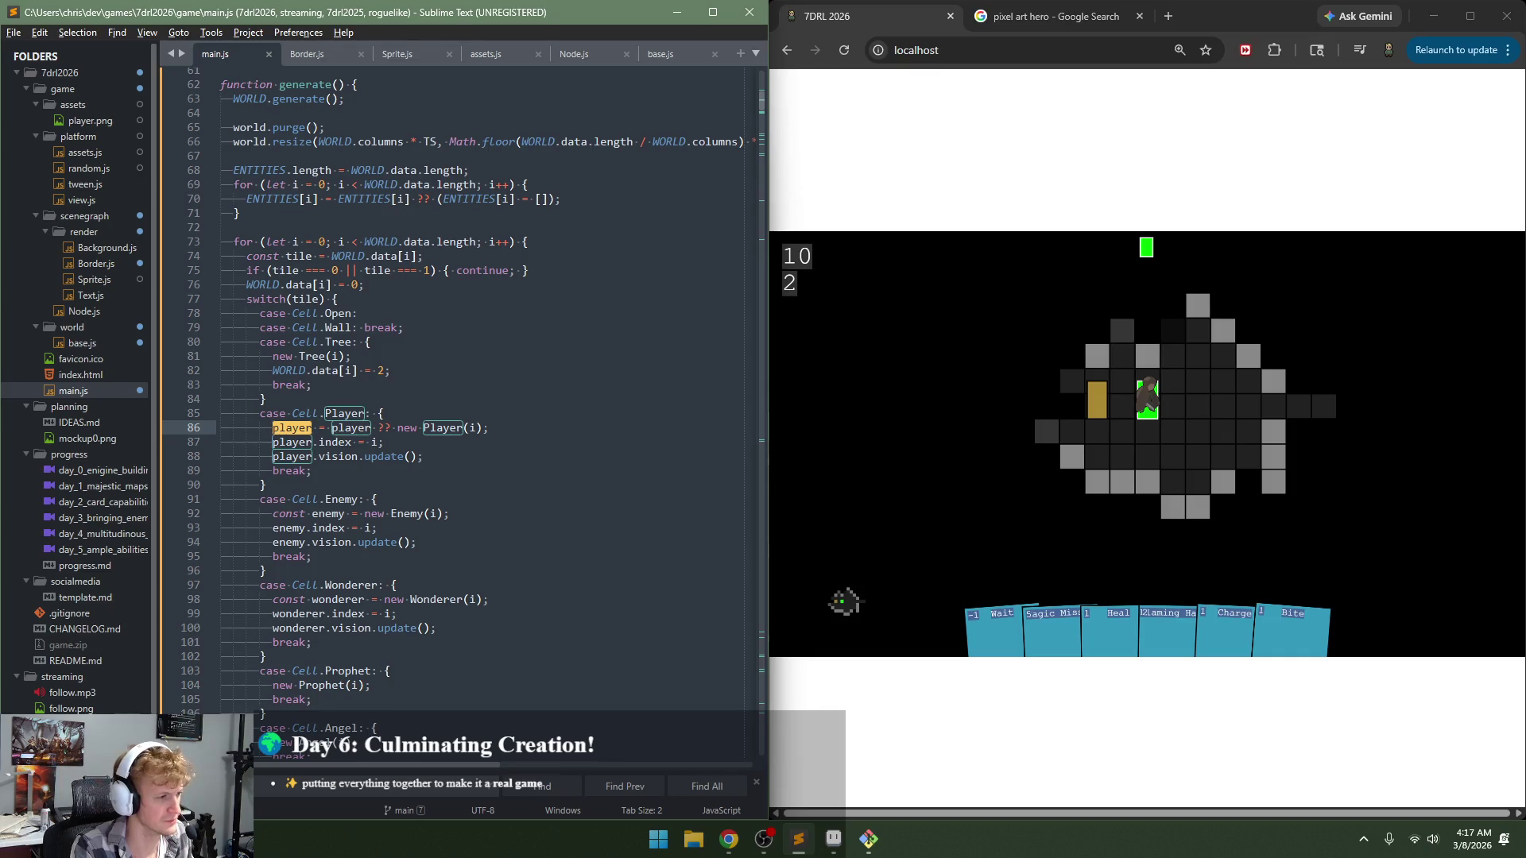
Step: Change the Creature resize call to this.resize(TS, TS), save, and reload the game
text(class Creatu)
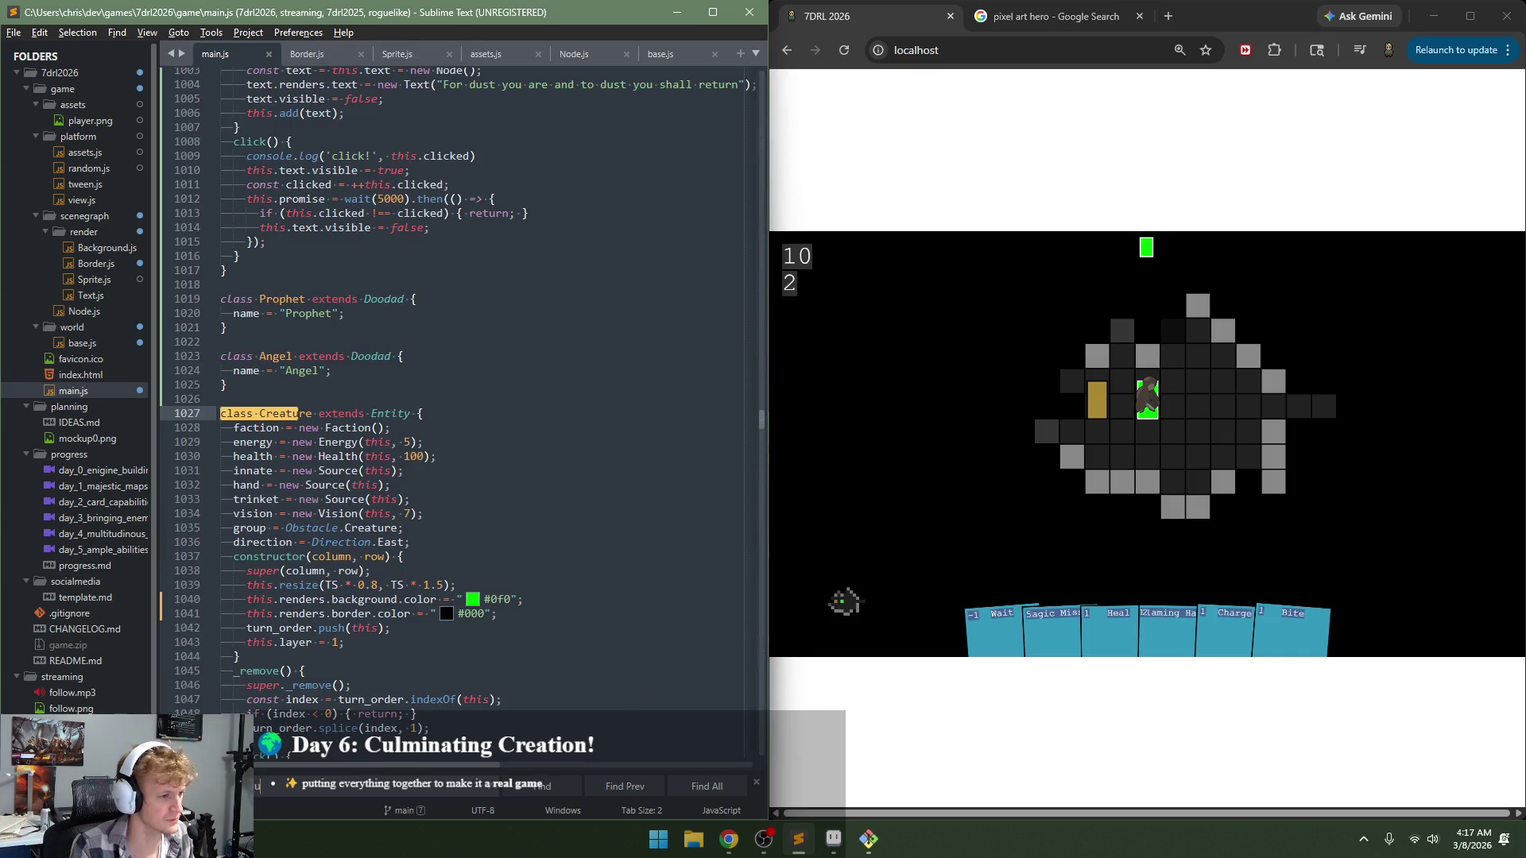
scroll(445, 603, down, 2)
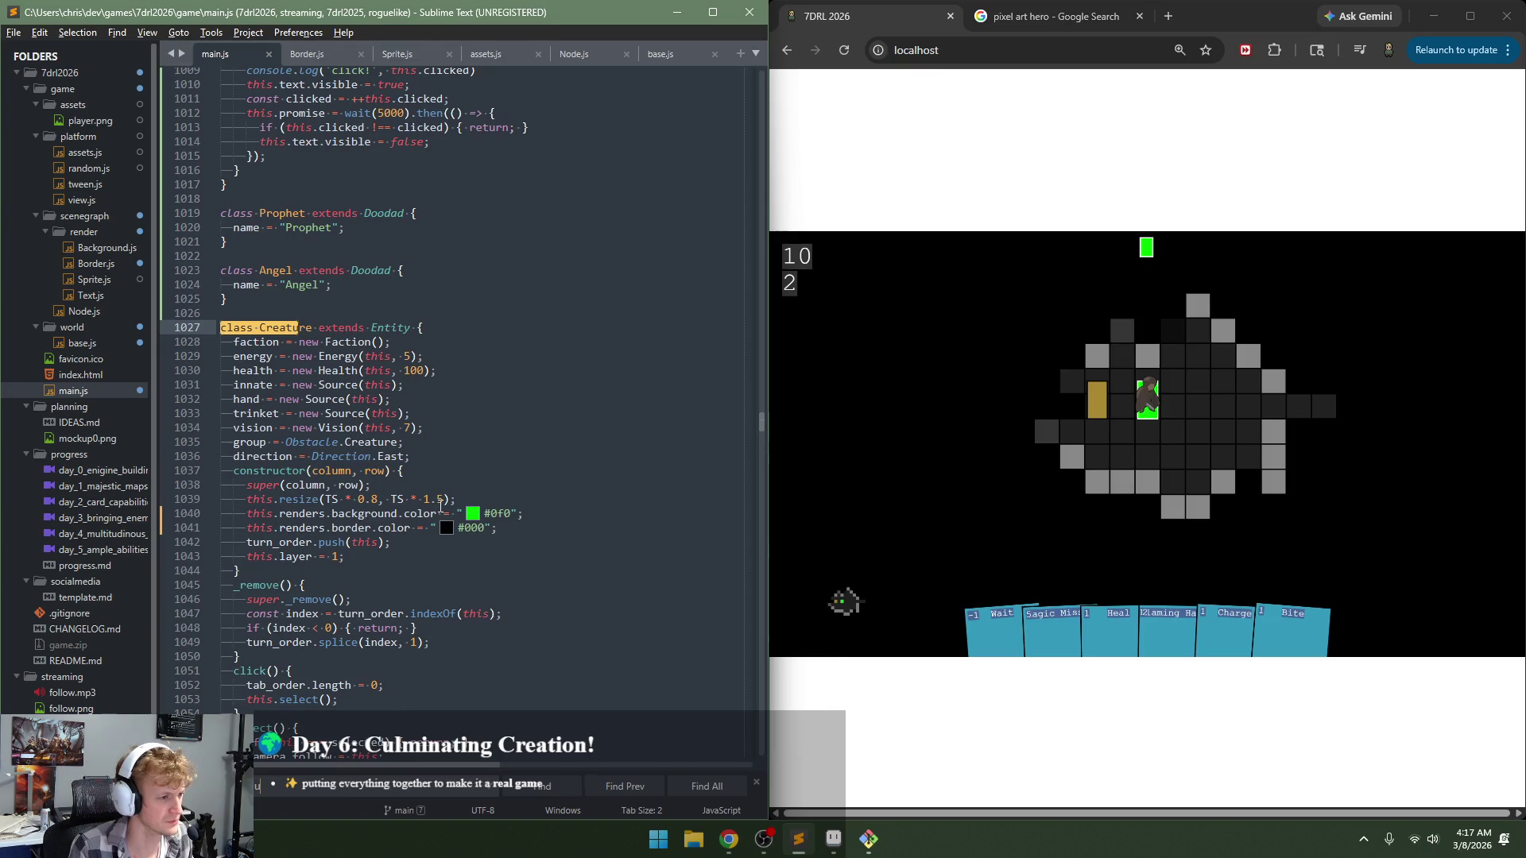
click(442, 501)
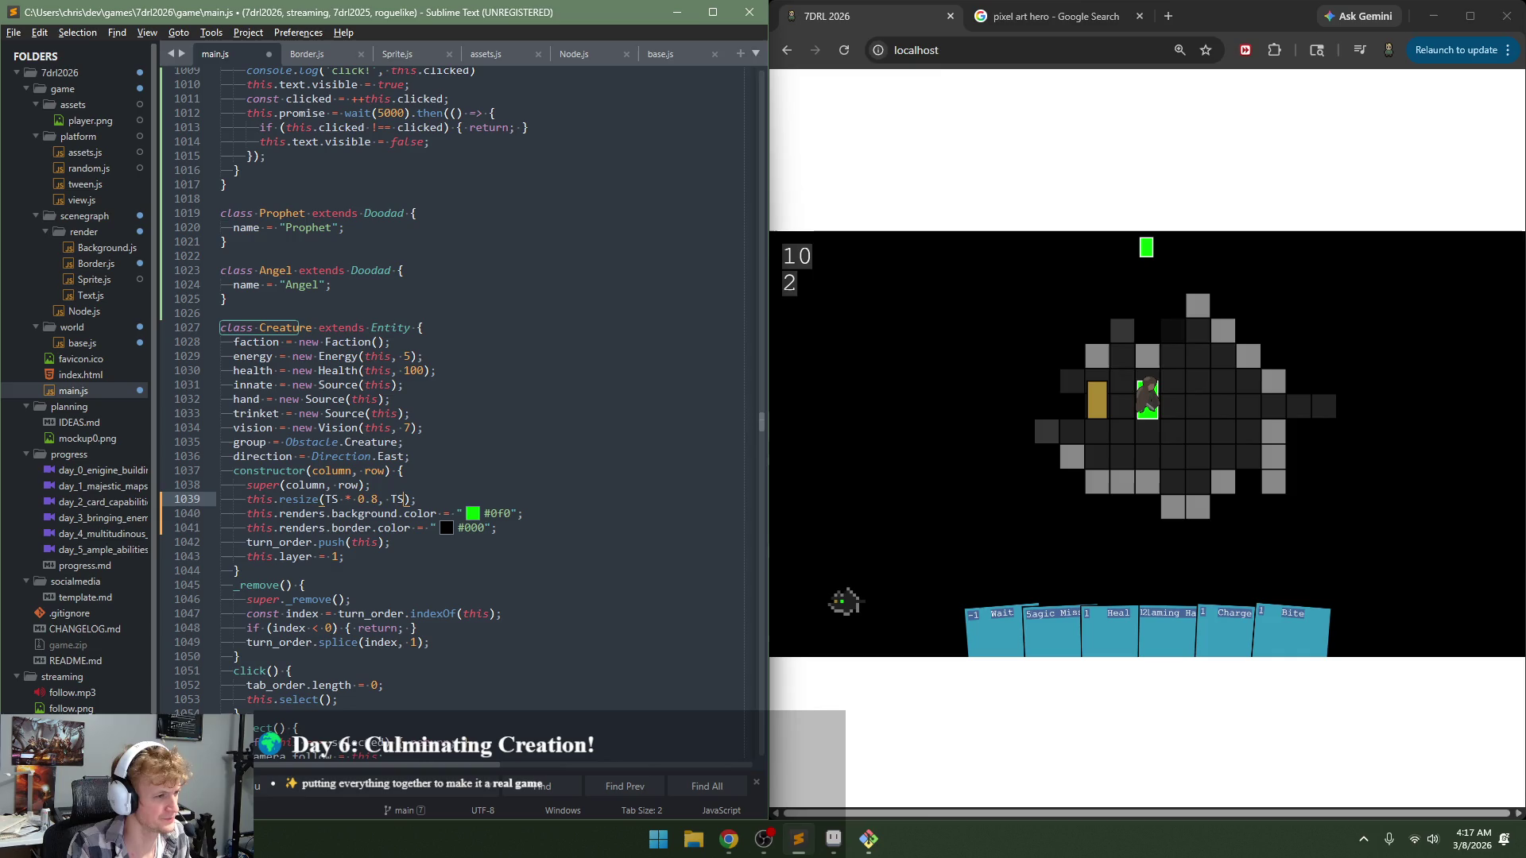
key(BackSpace)
key(ctrl+Left)
key(Left)
key(Left)
key(BackSpace)
key(BackSpace)
key(BackSpace)
key(BackSpace)
key(BackSpace)
key(BackSpace)
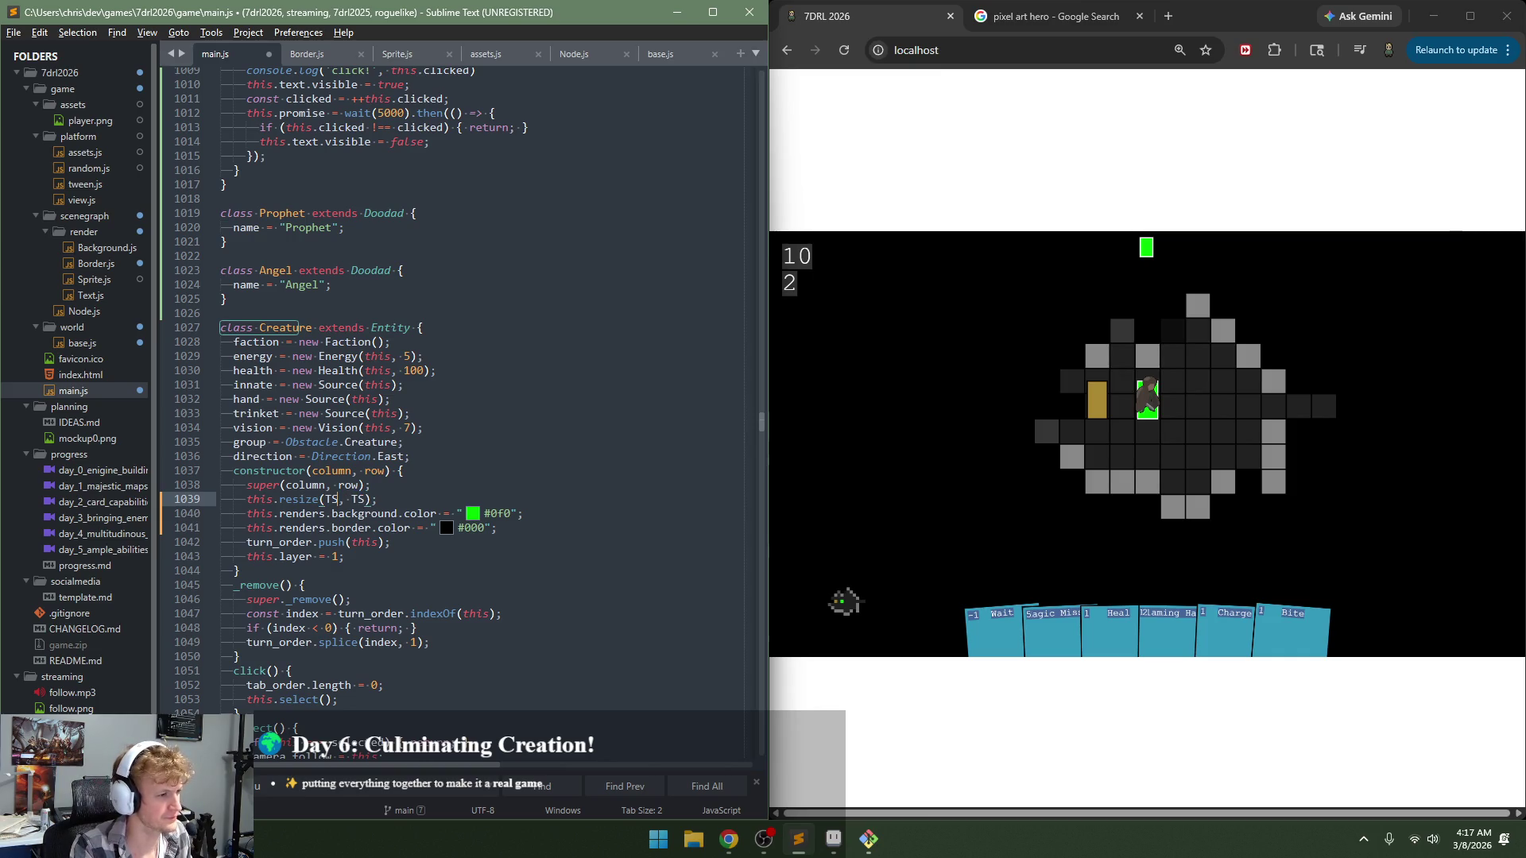
key(ctrl+s)
click(914, 504)
key(F5)
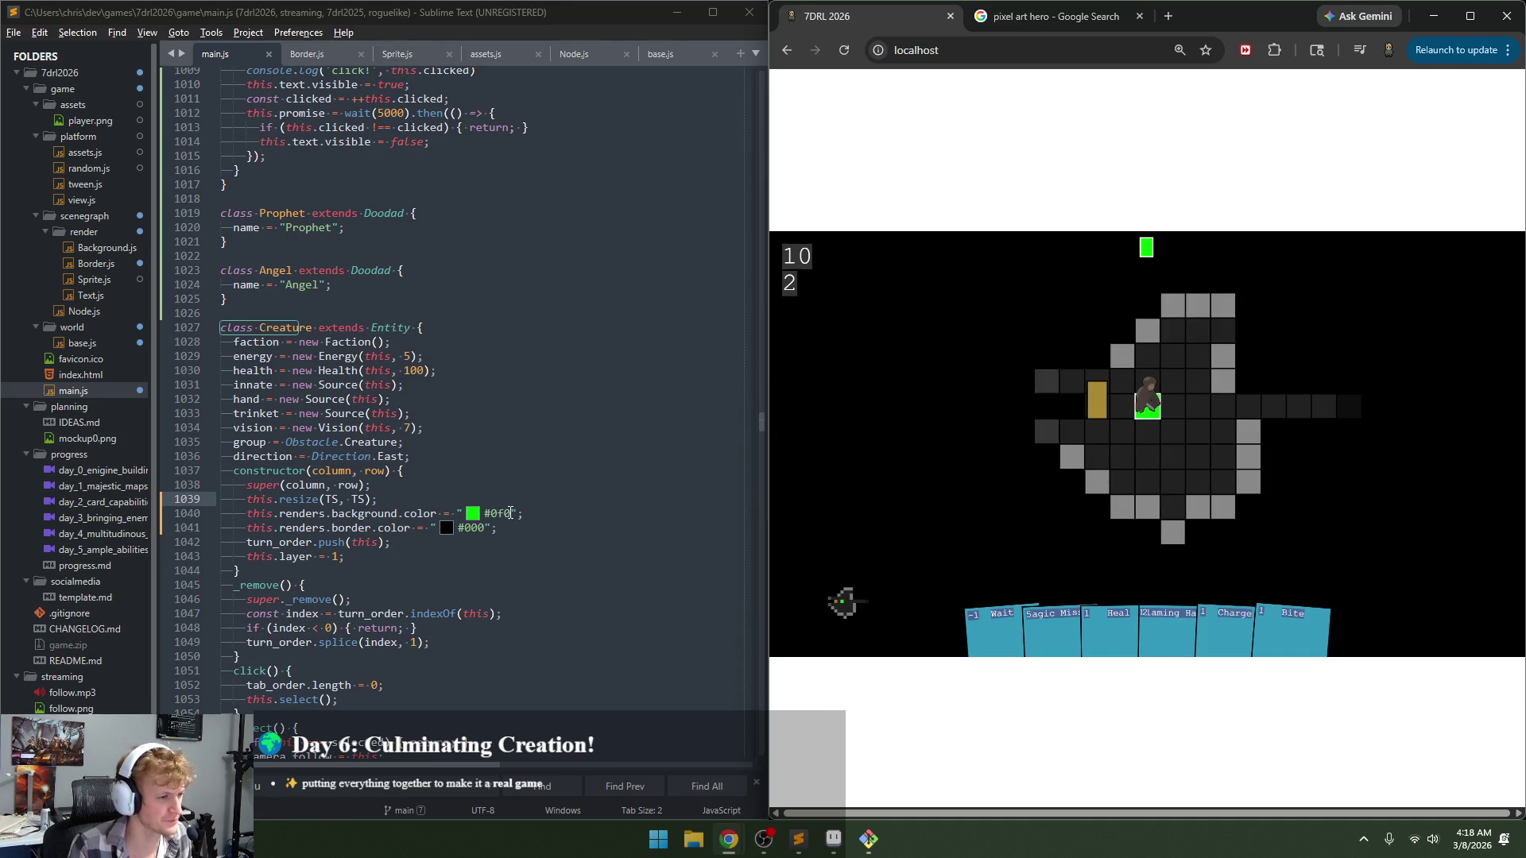
Step: Comment out the creature background colour line 1040 to test it, then restore it and save
click(542, 517)
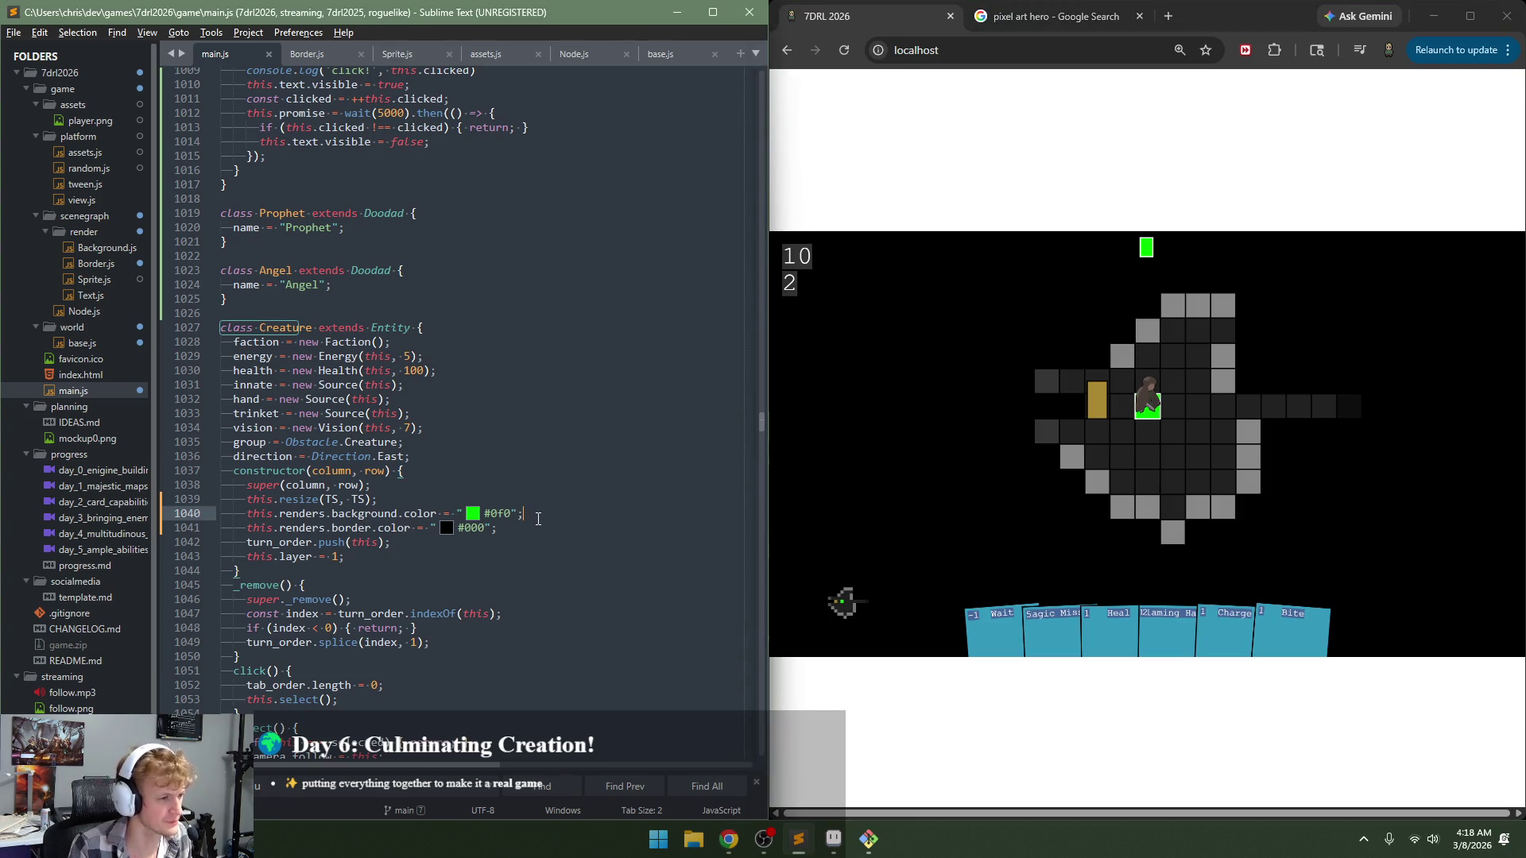
key(ctrl+slash)
key(ctrl+s)
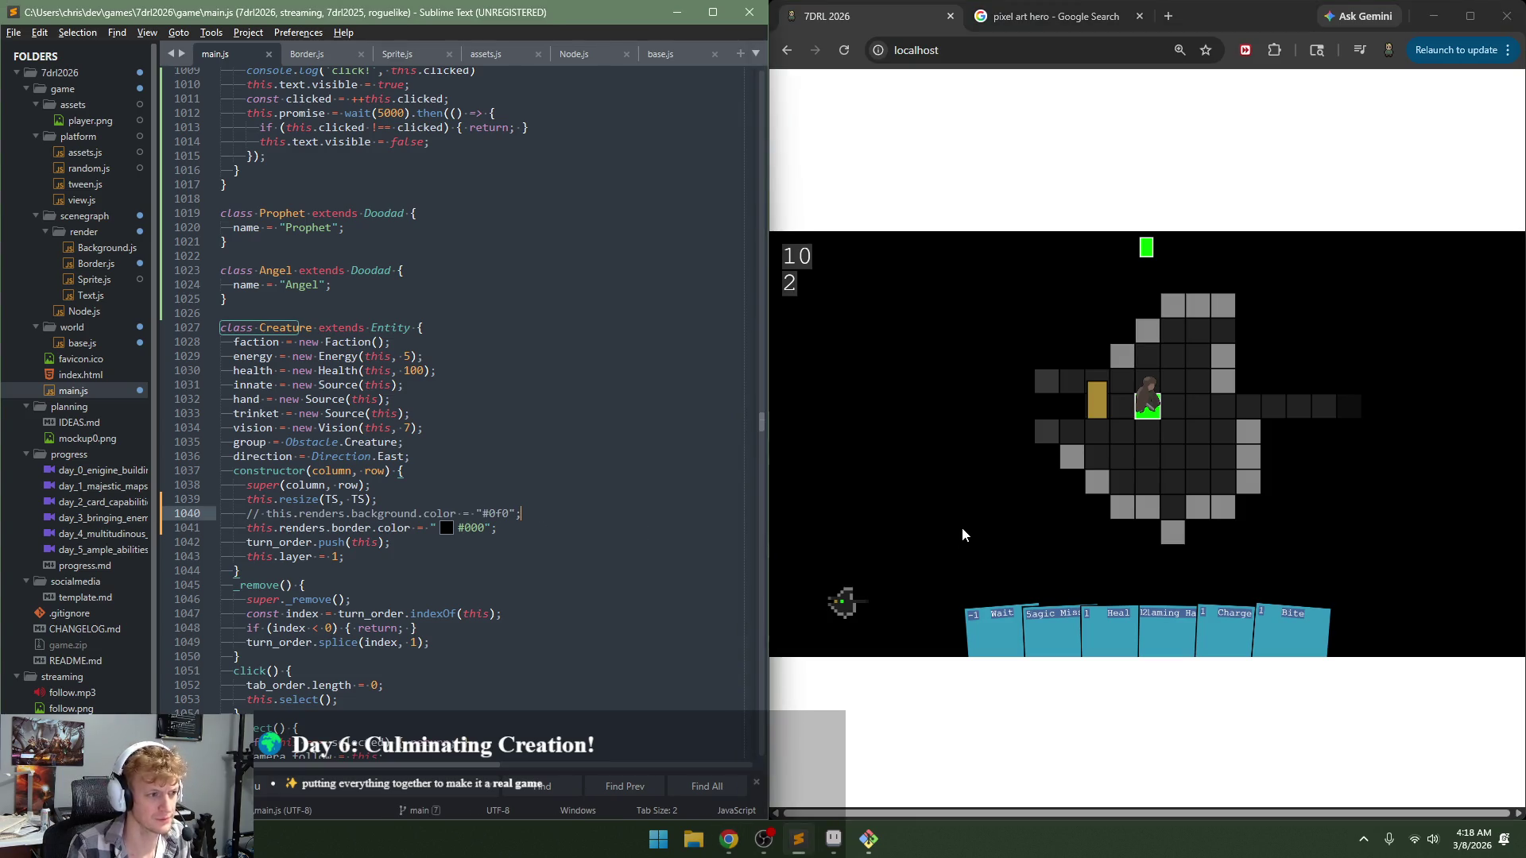
click(999, 517)
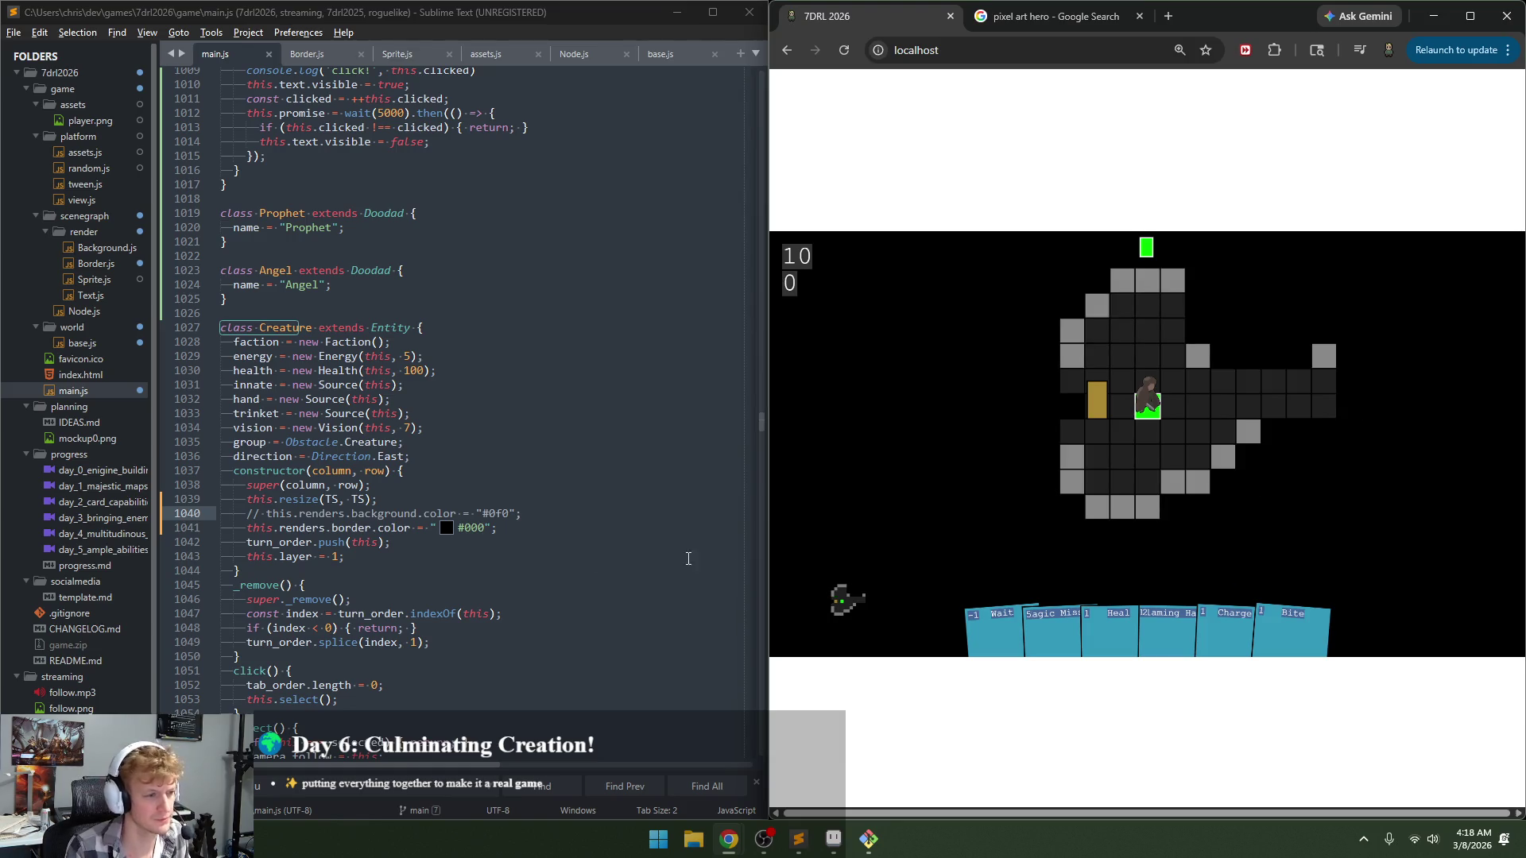
click(531, 517)
key(ctrl+slash)
key(ctrl+s)
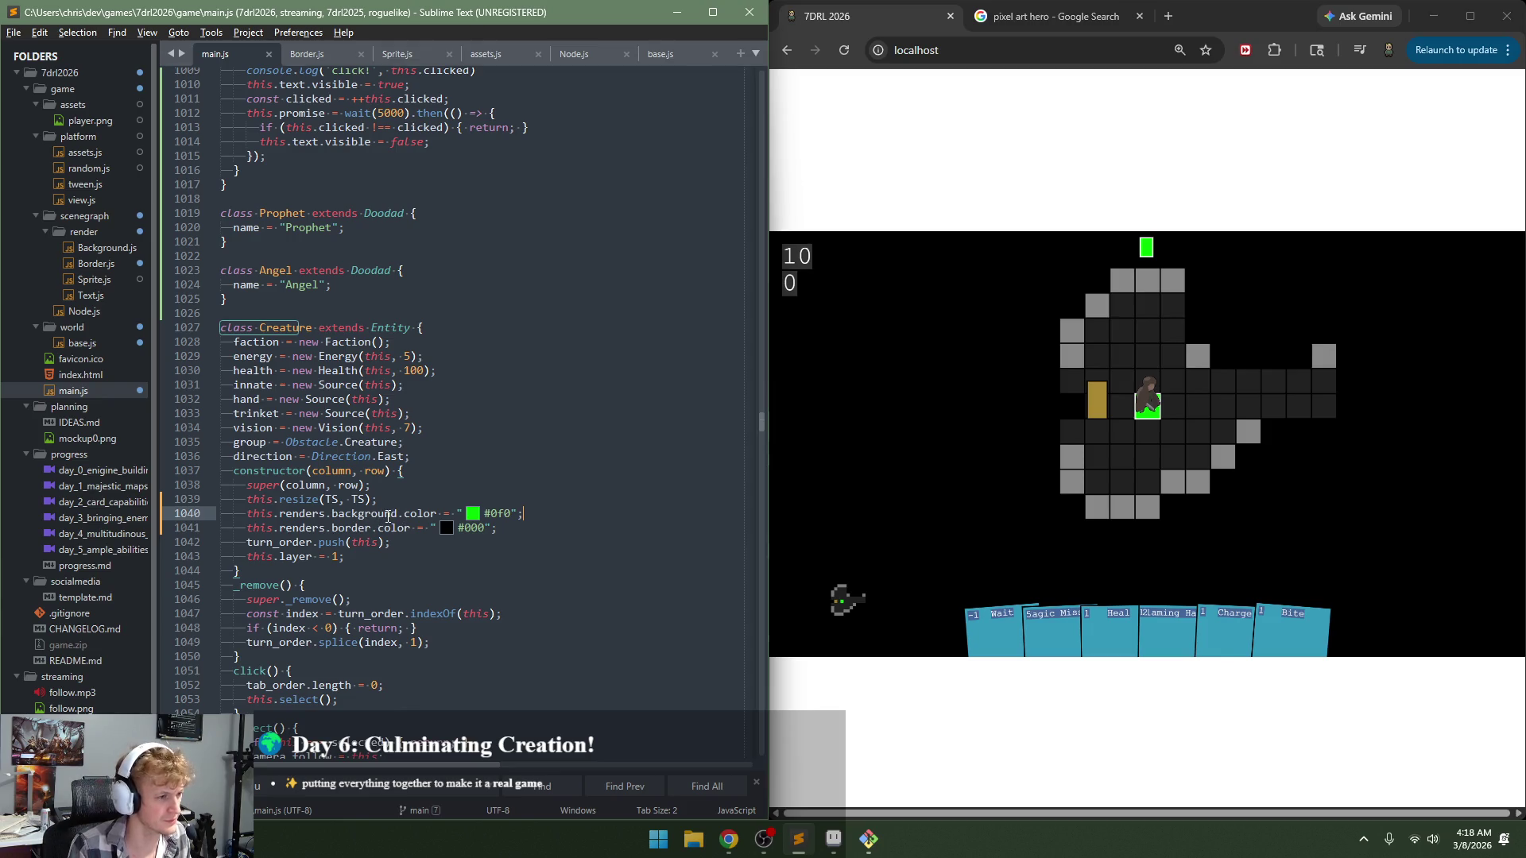
double_click(386, 515)
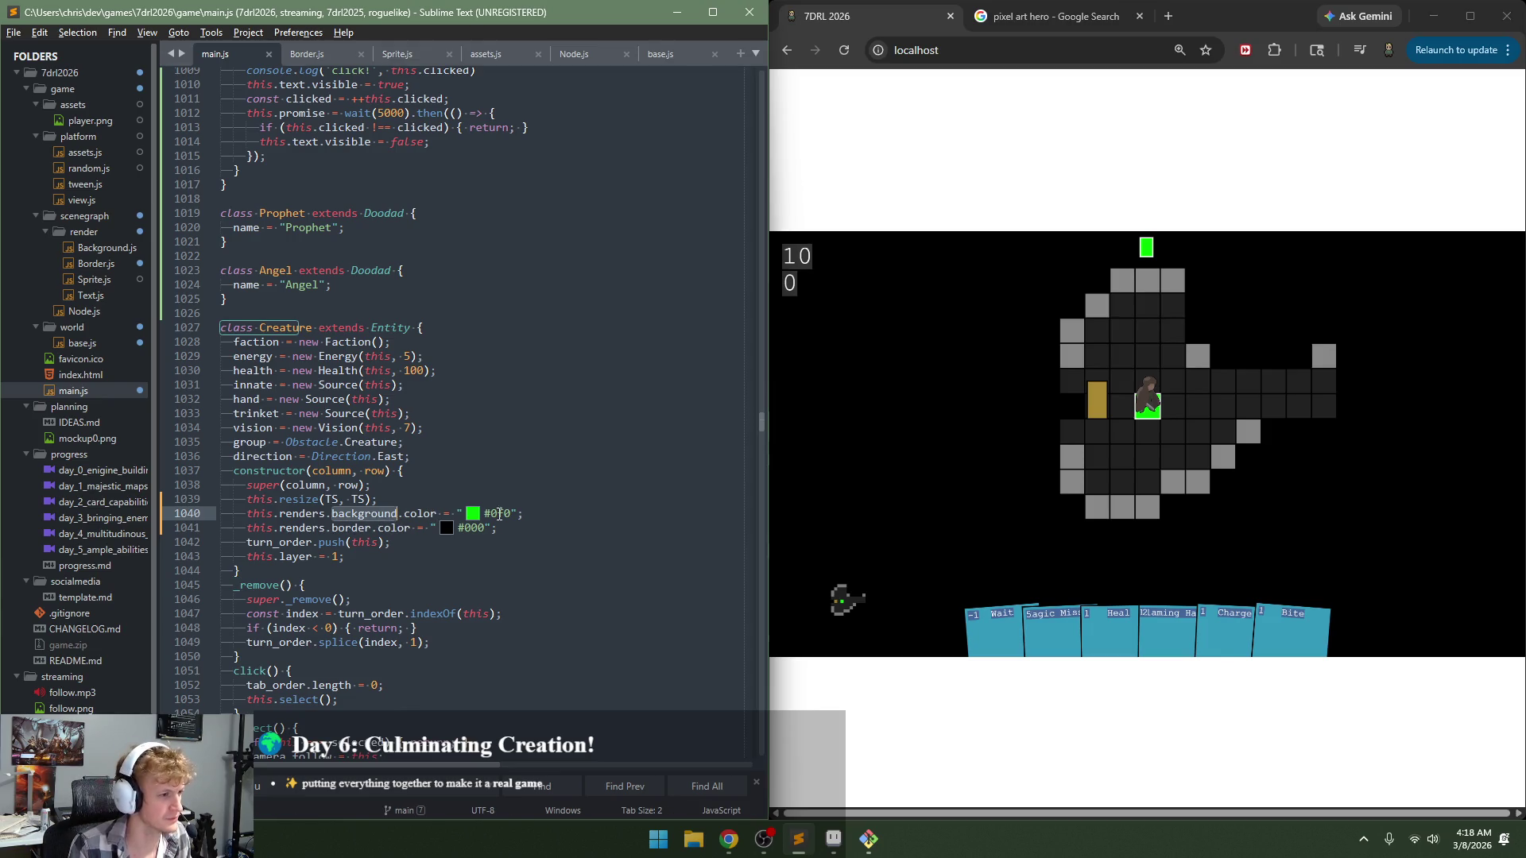
Step: Add an 'alpha = 1;' field below the colour field in Background.js and save
click(108, 249)
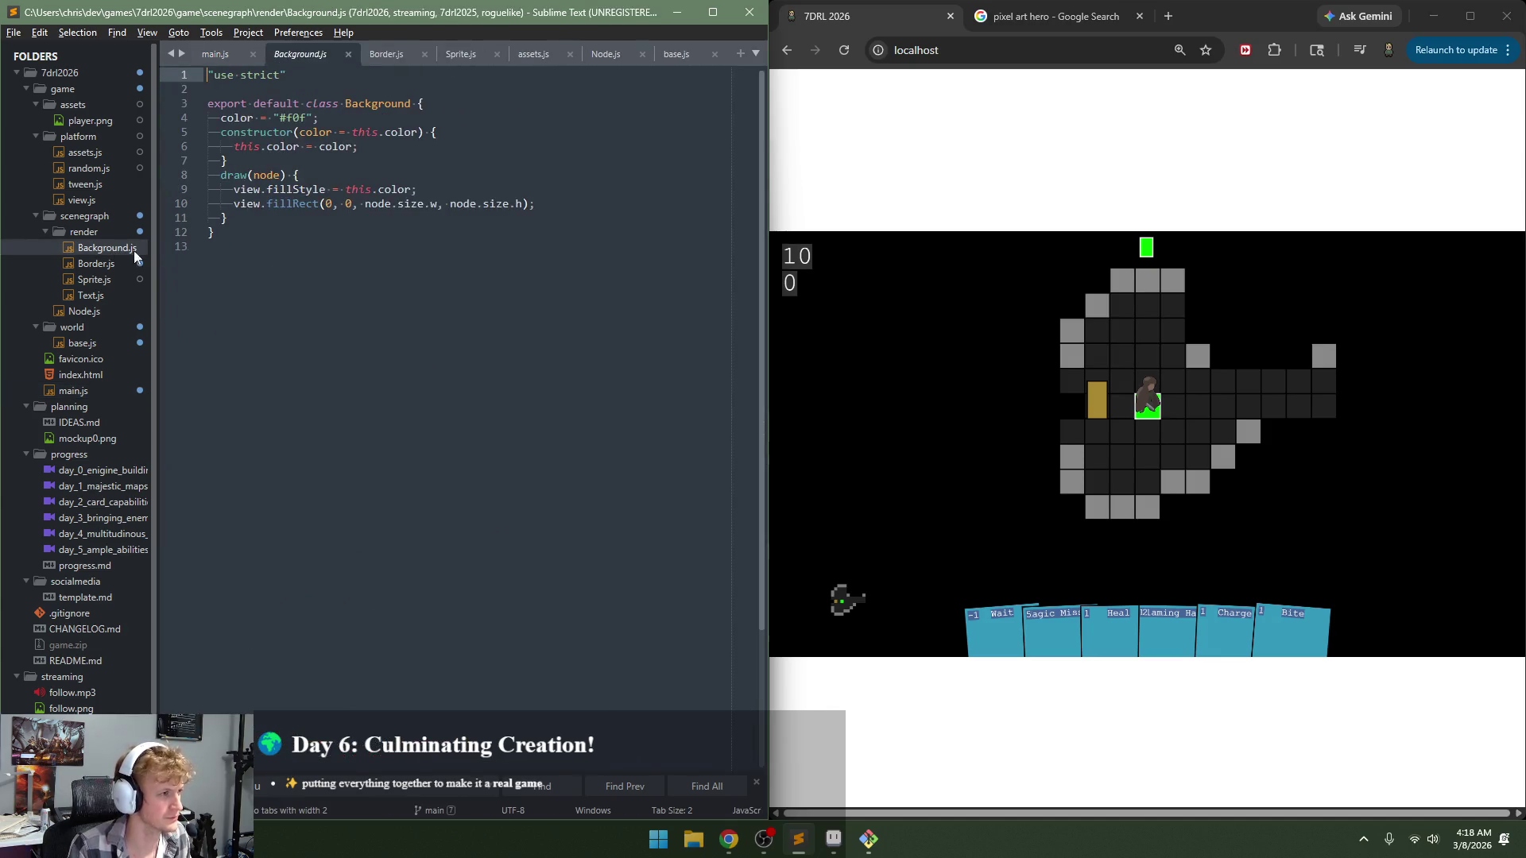
click(341, 118)
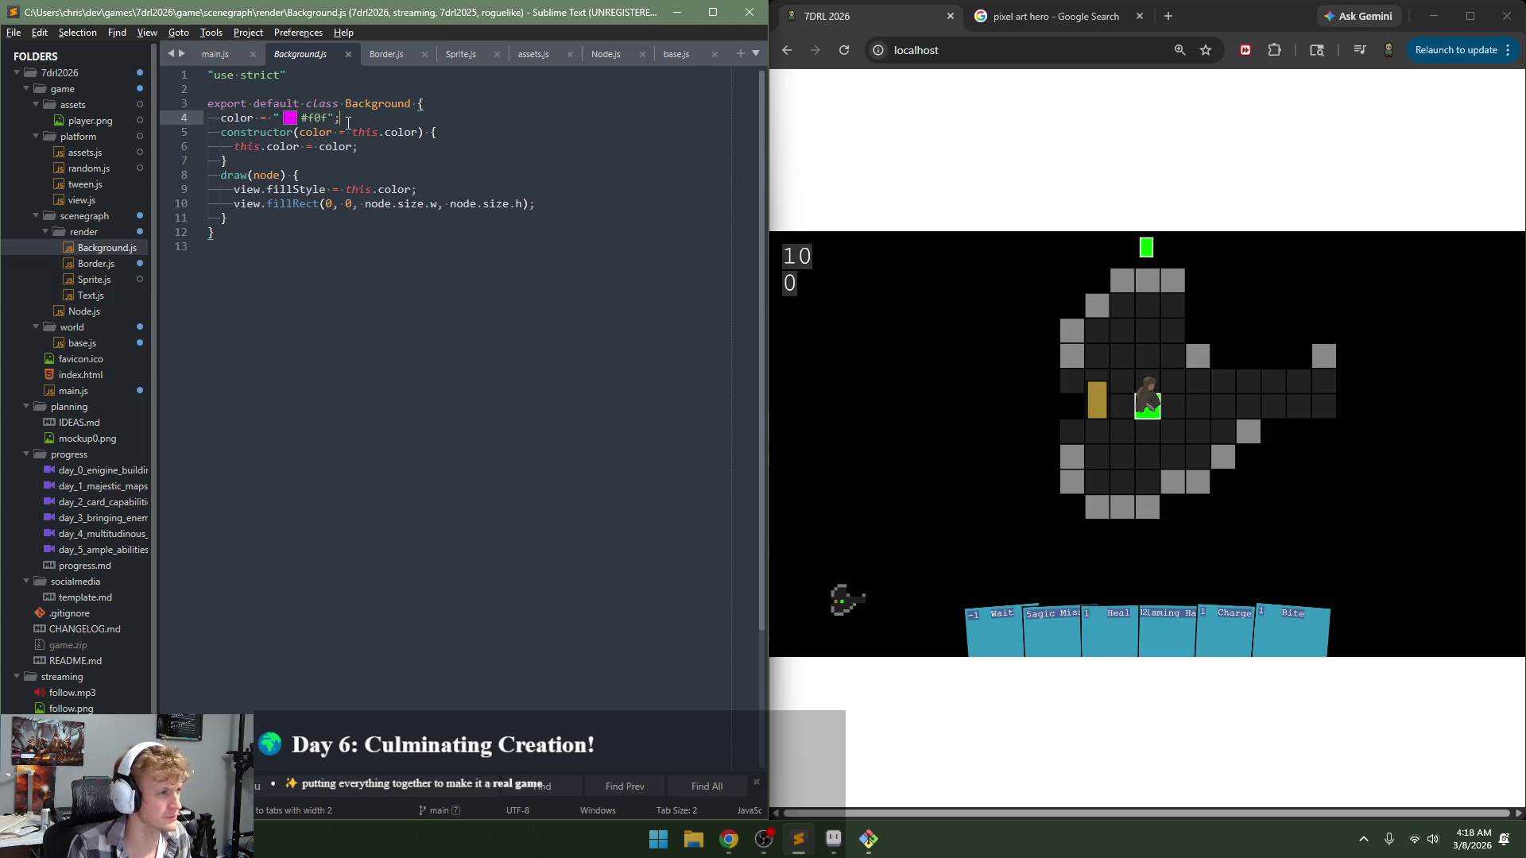
key(Return)
text(alpha)
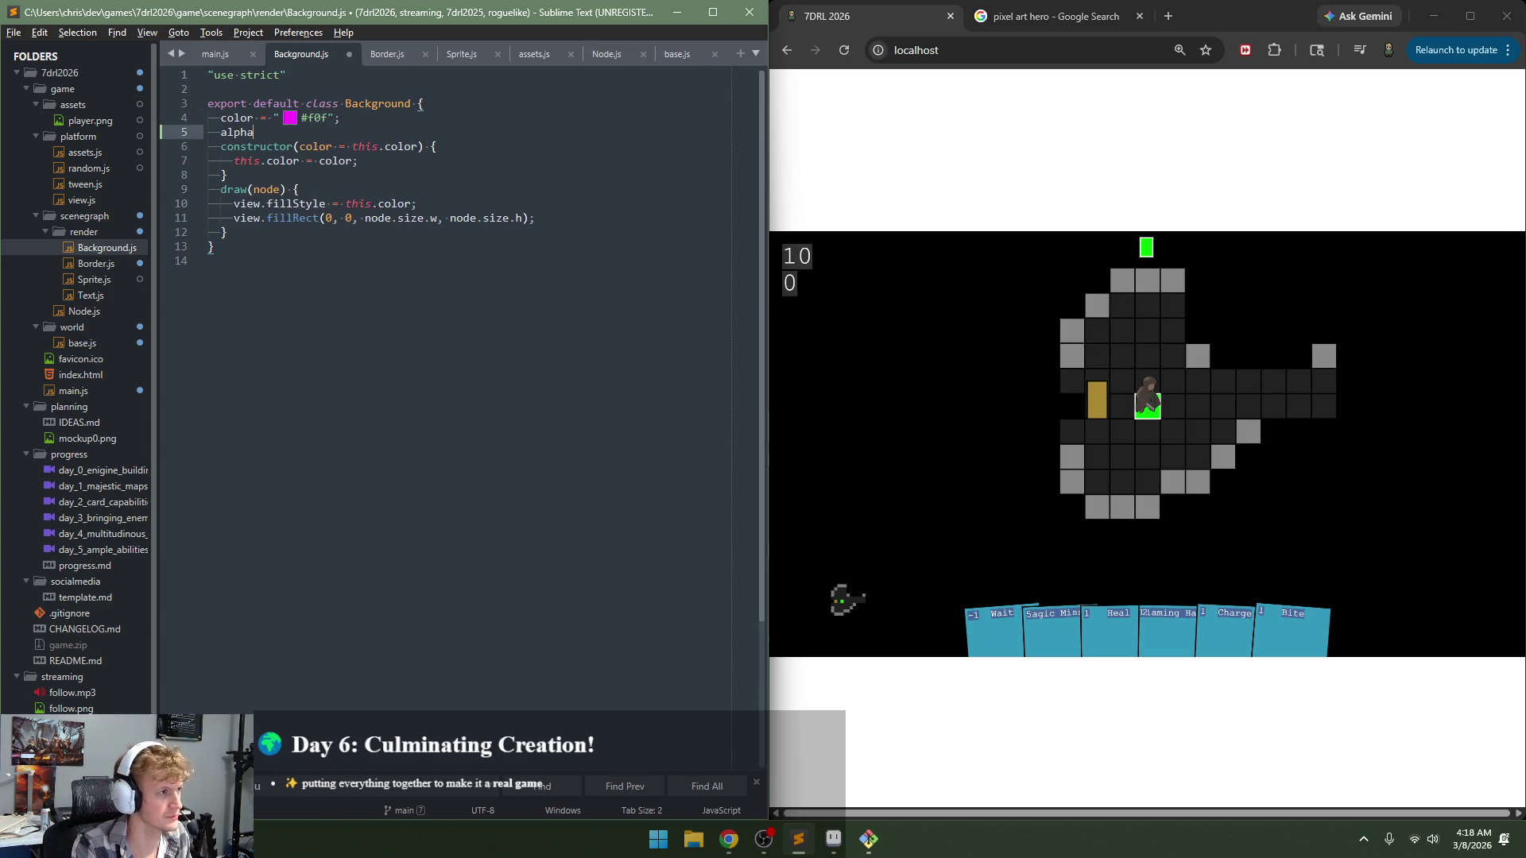
text( = 1;)
key(ctrl+s)
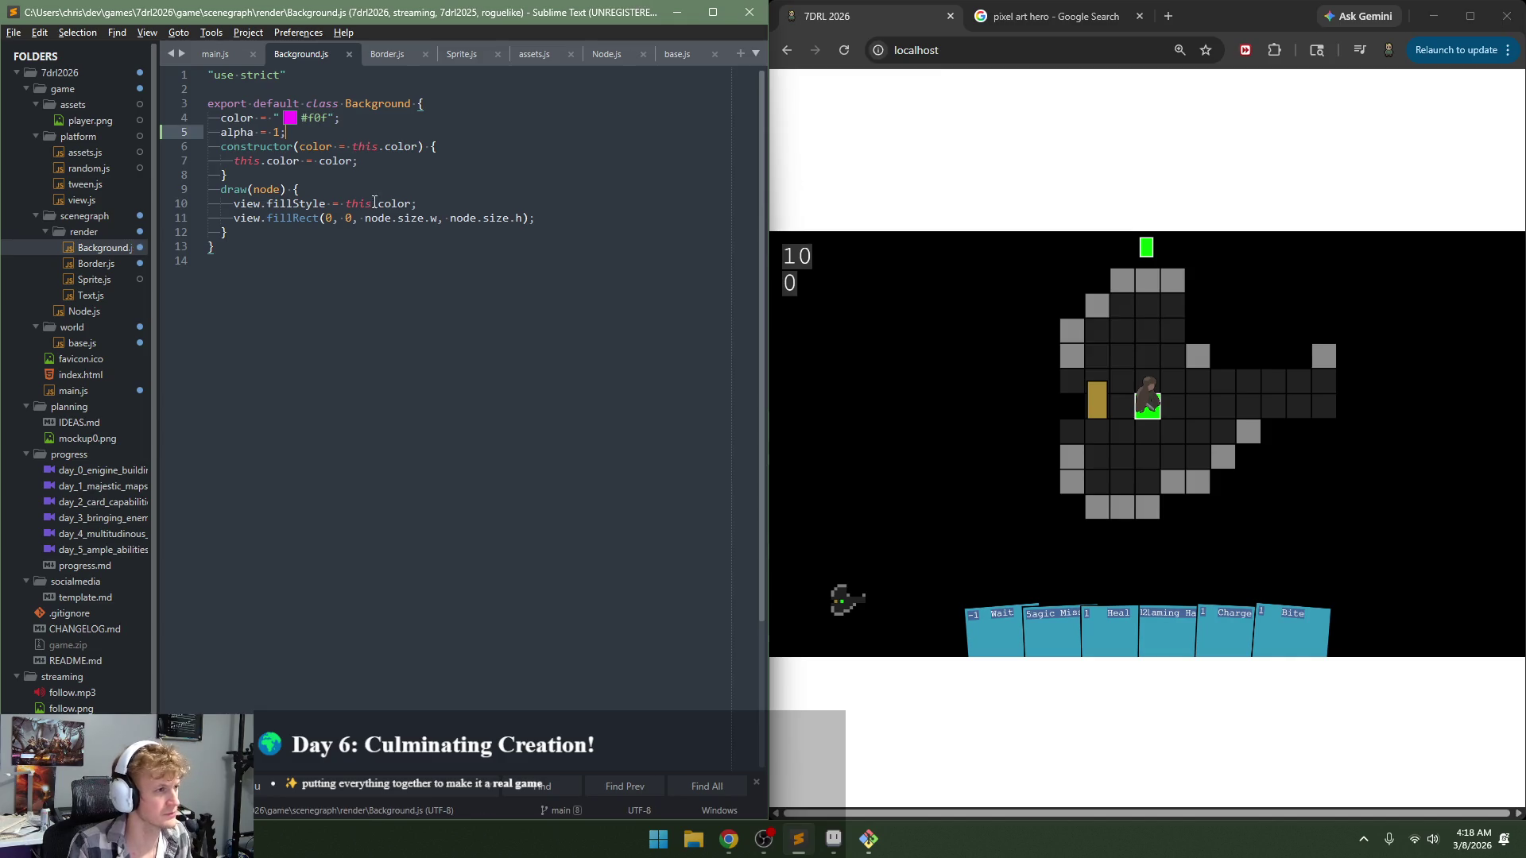
Step: Start draw with 'const ga = view.globalAlpha;' and 'view.globalAlpha *= this.alpha;'
click(376, 195)
key(Return)
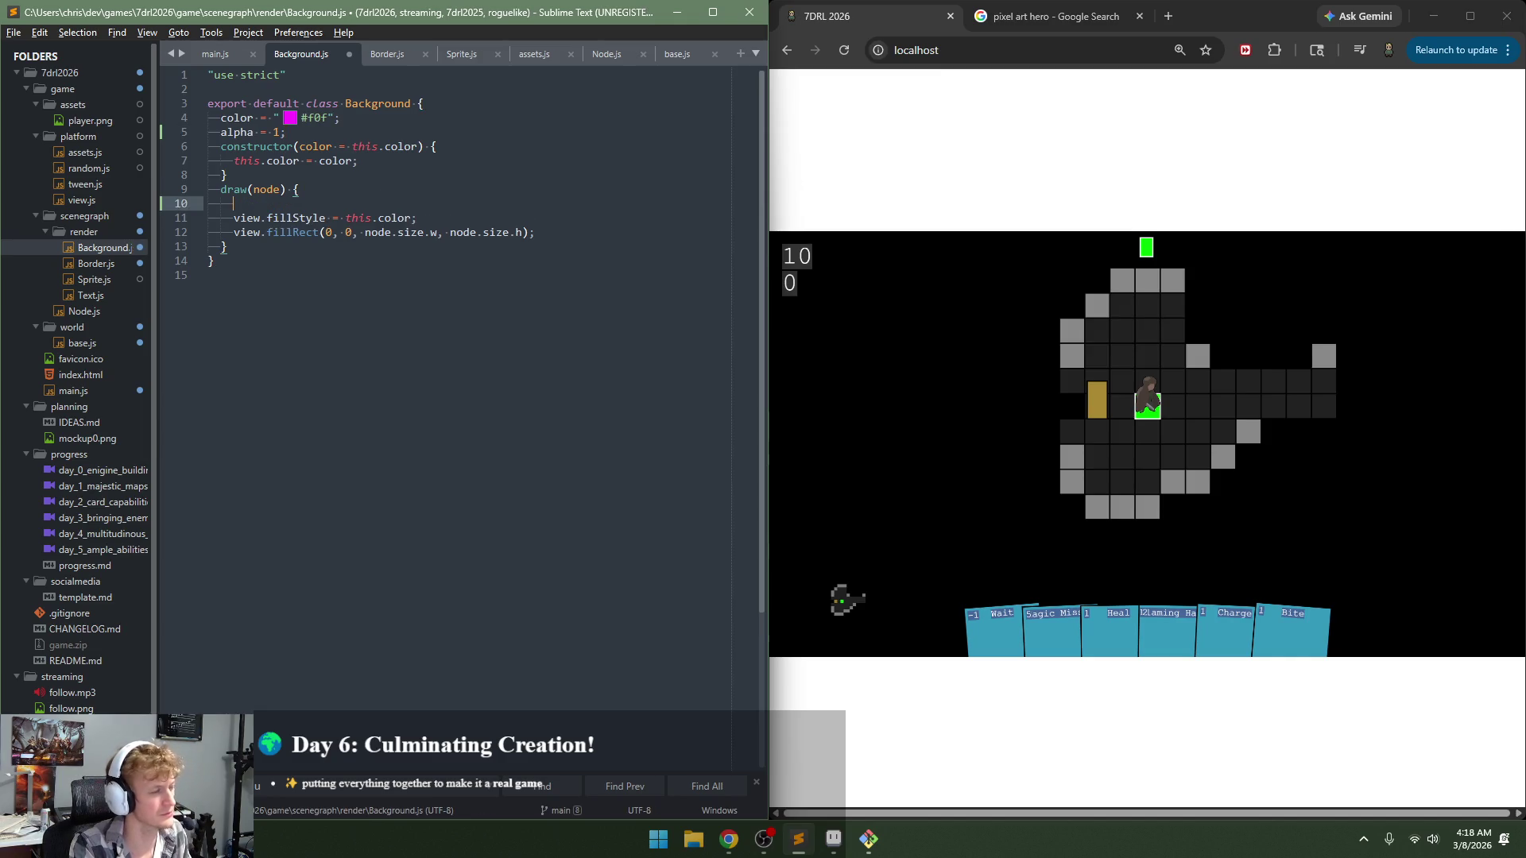
text(view.)
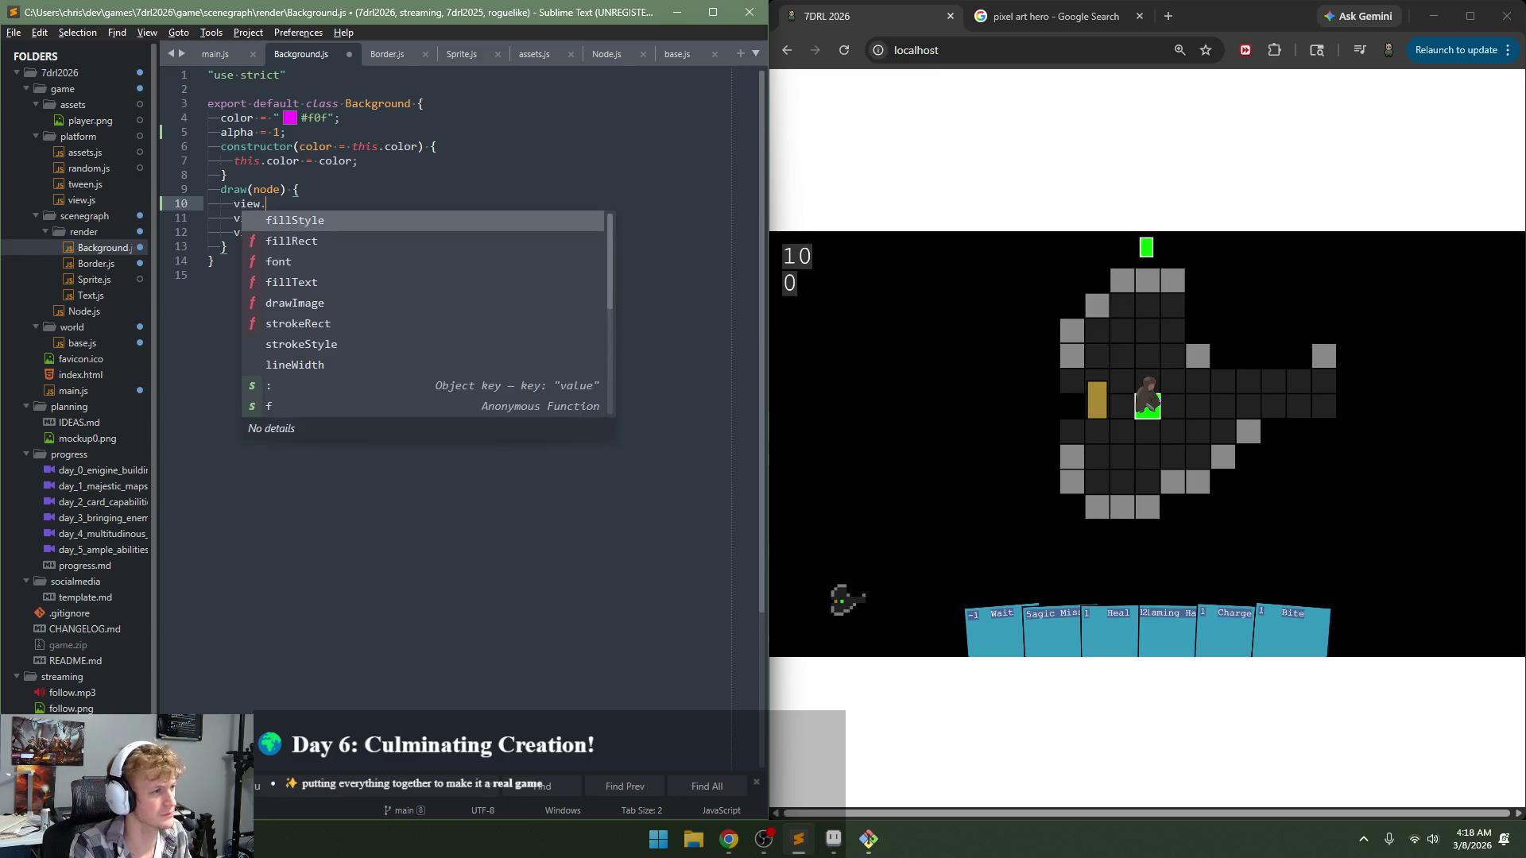
text(g)
key(Return)
text(=)
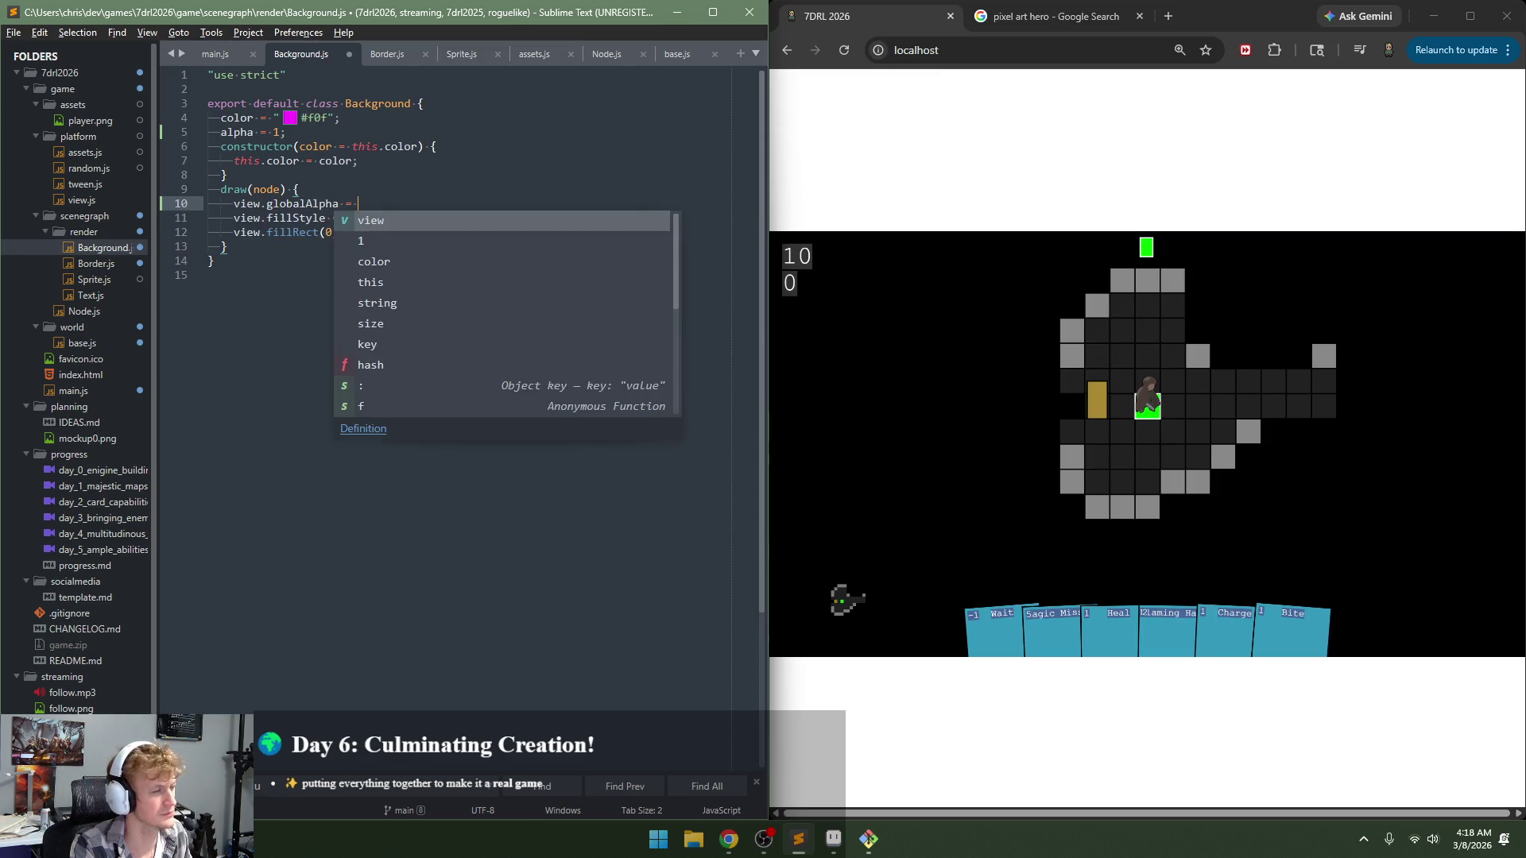
key(ctrl+shift+BackSpace)
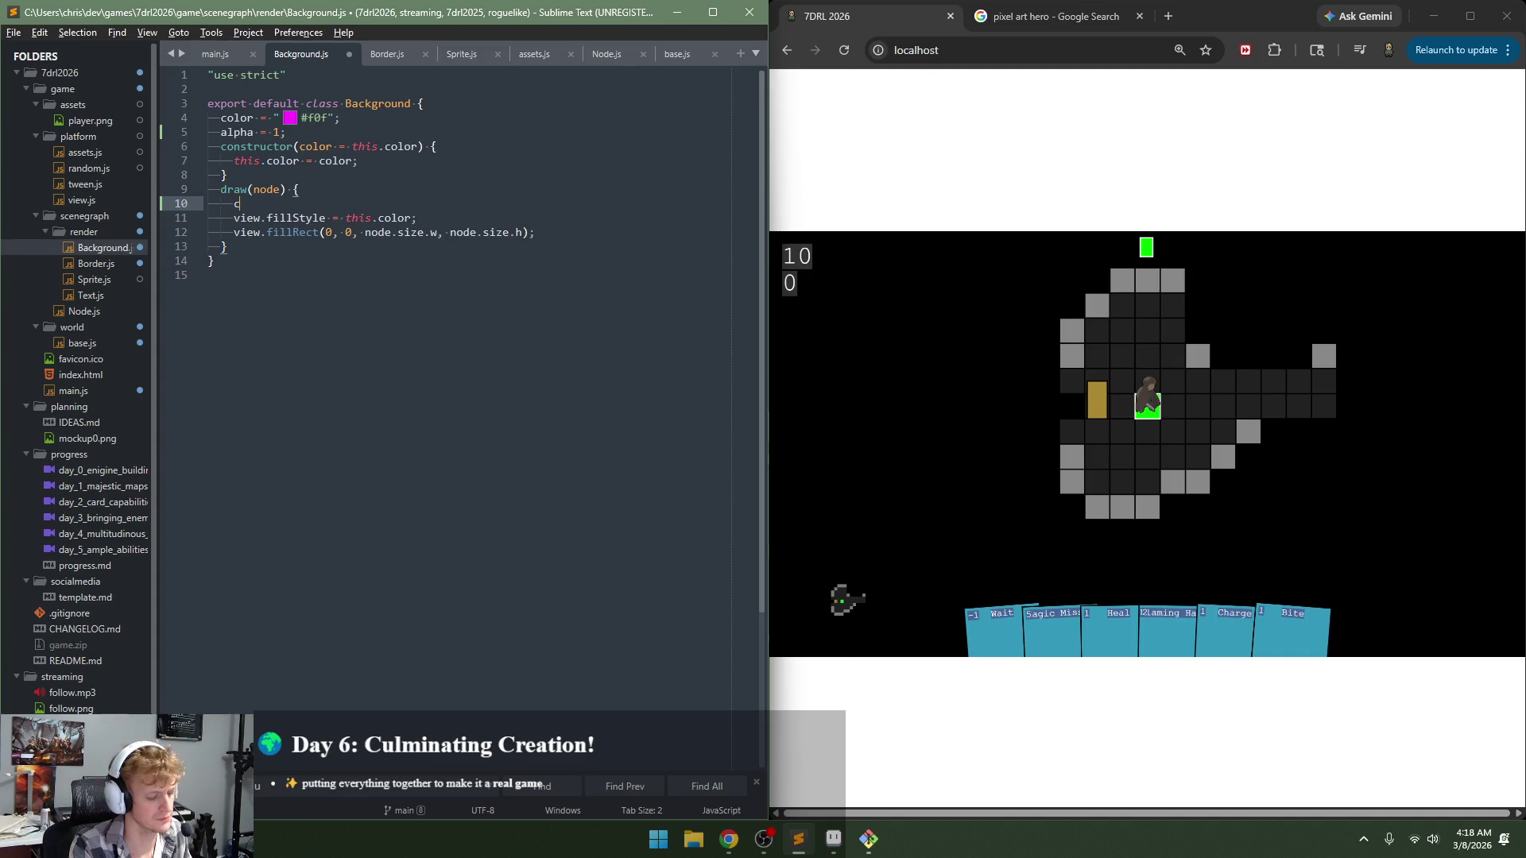
text(const ga = )
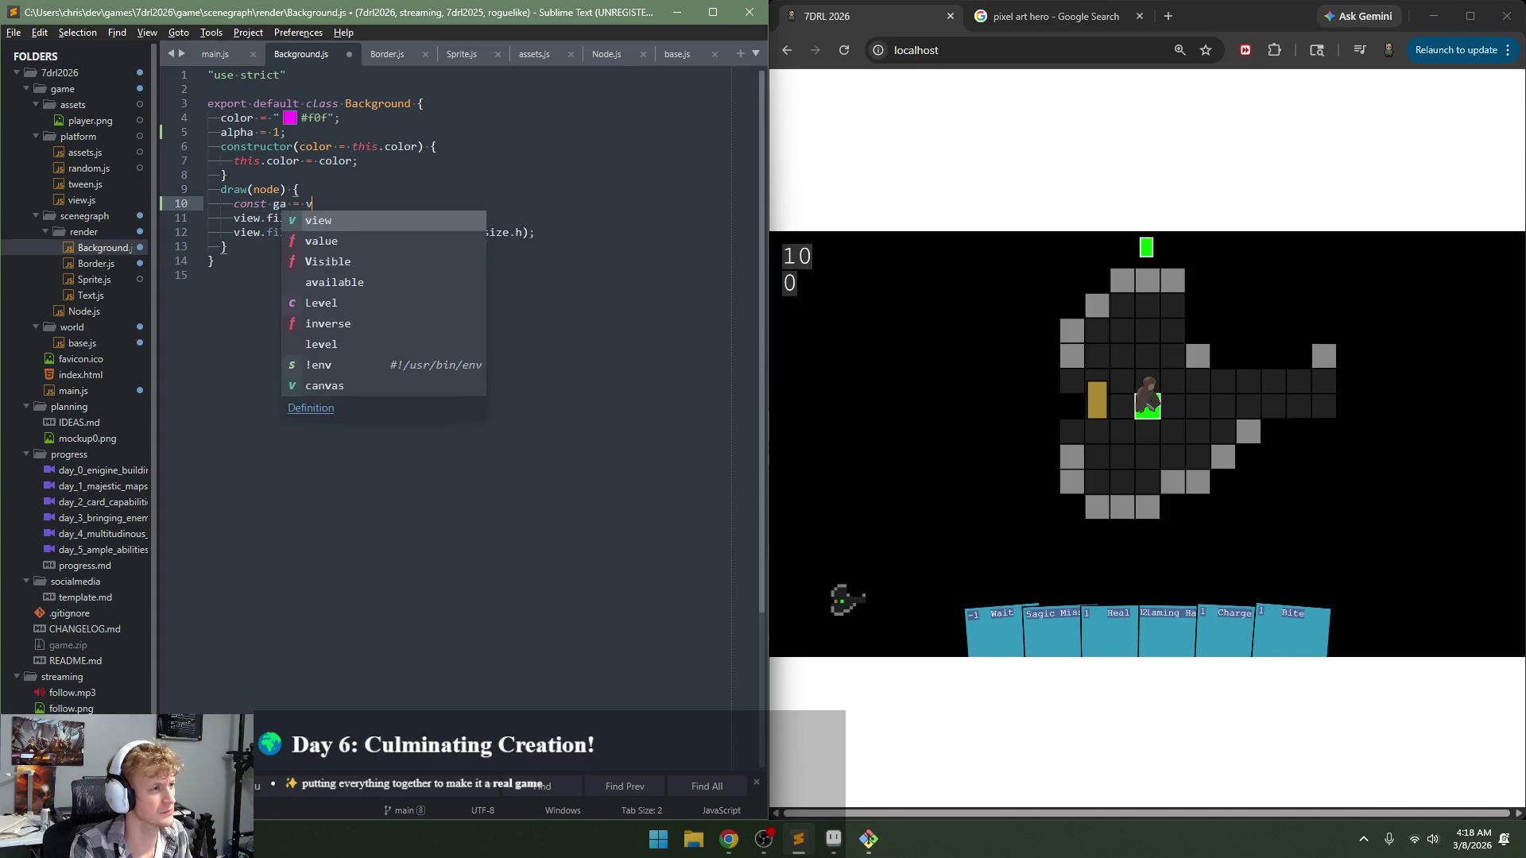
text(view.globalAlpha)
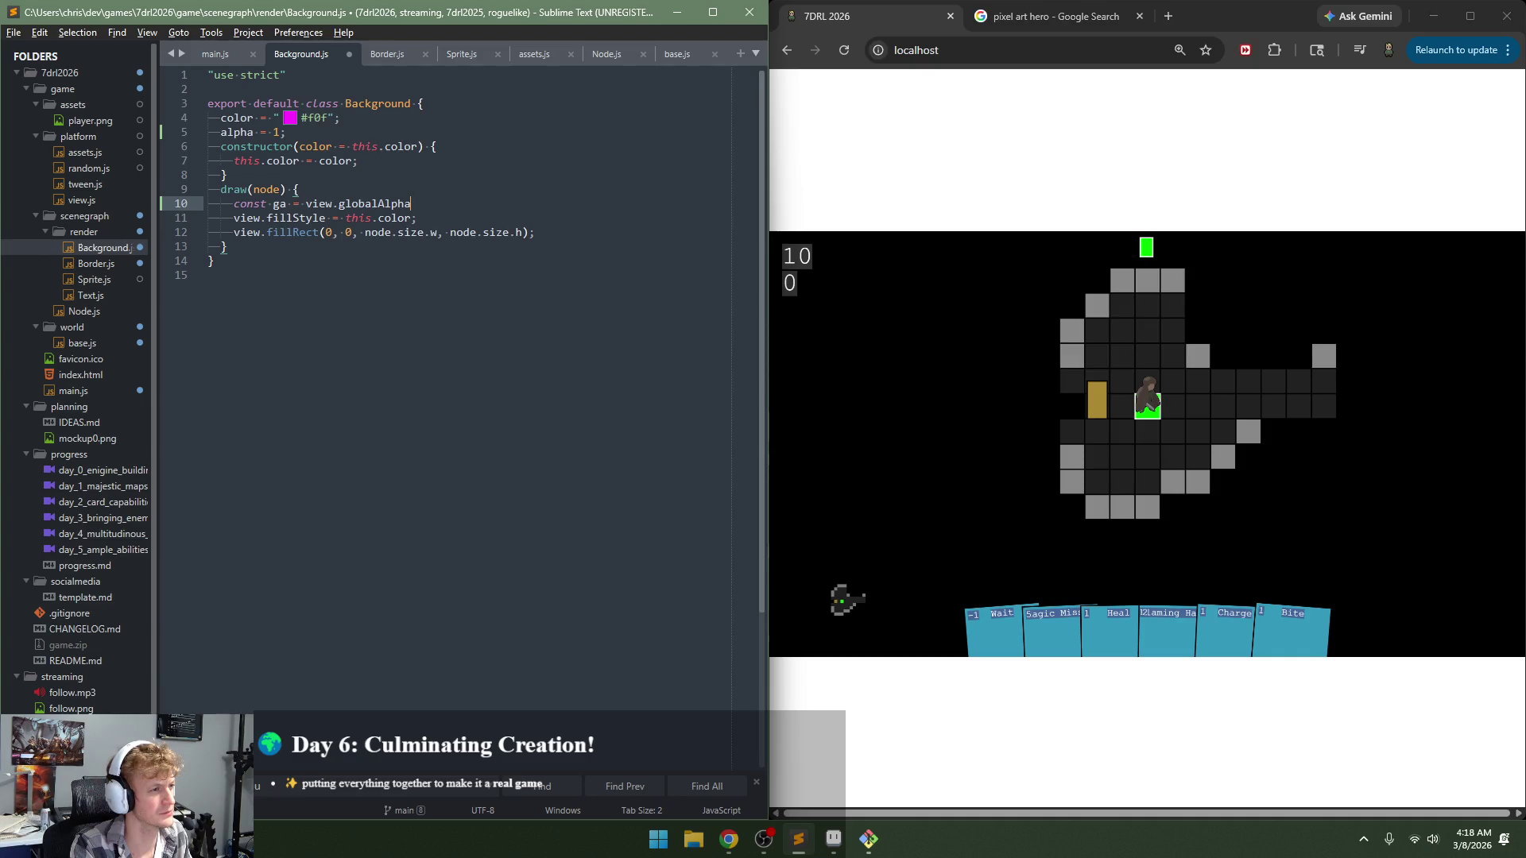
text(;)
key(Return)
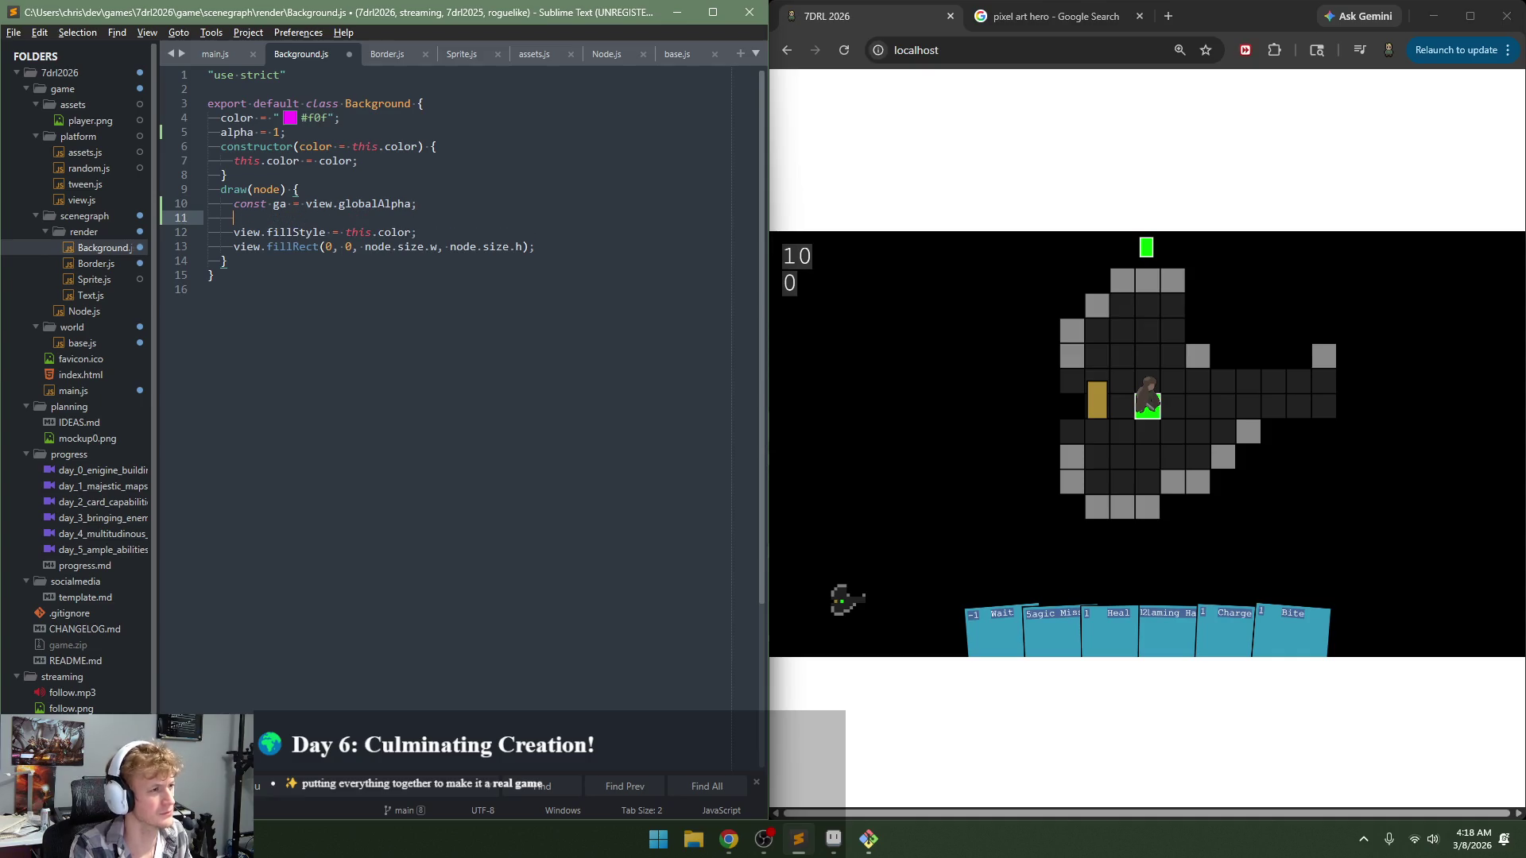
text(view.)
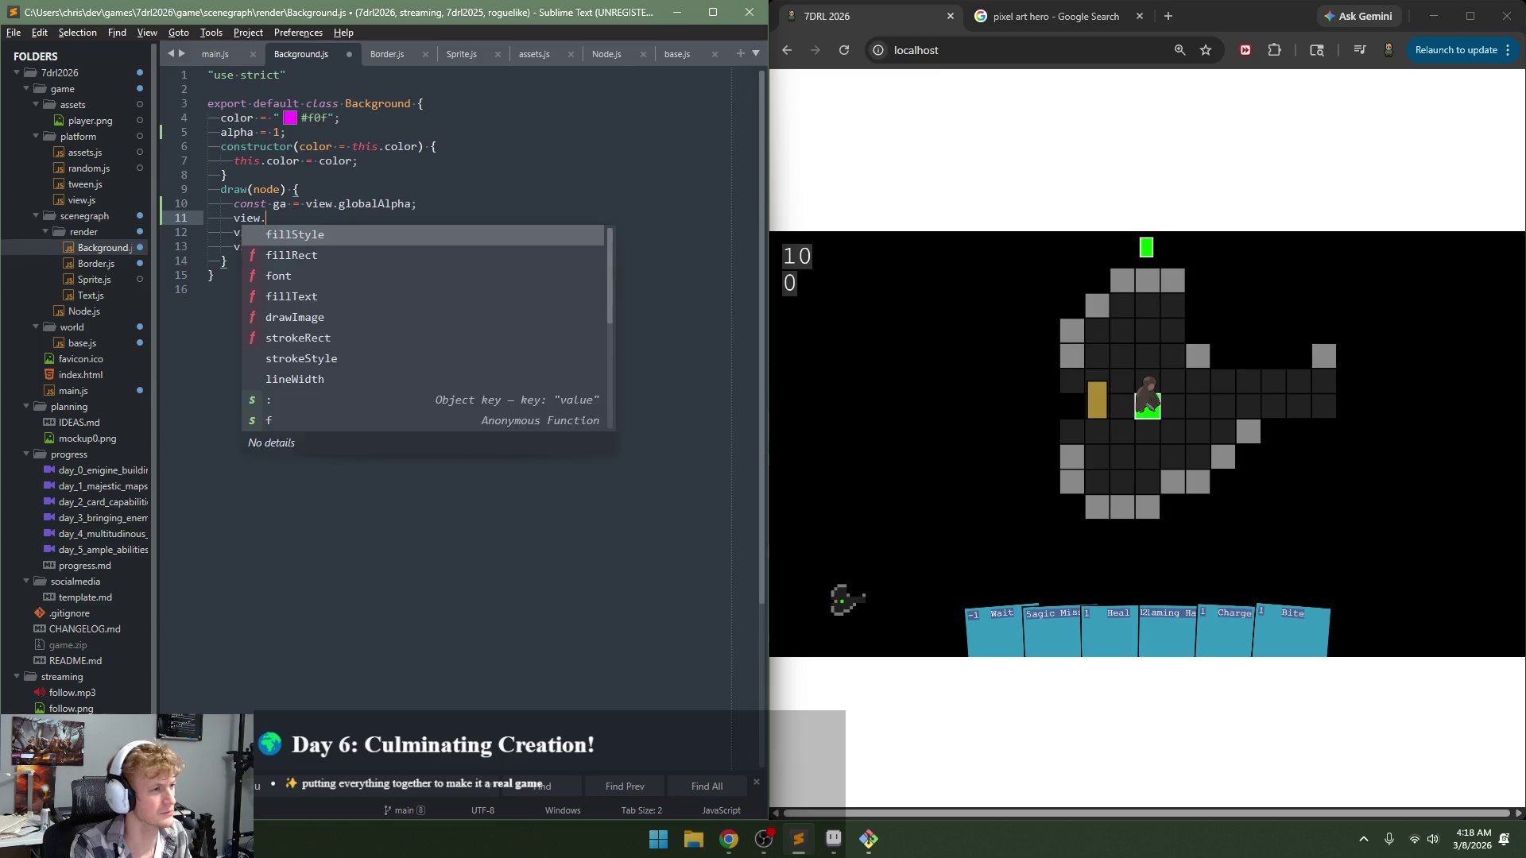
text(globalAlpha *)
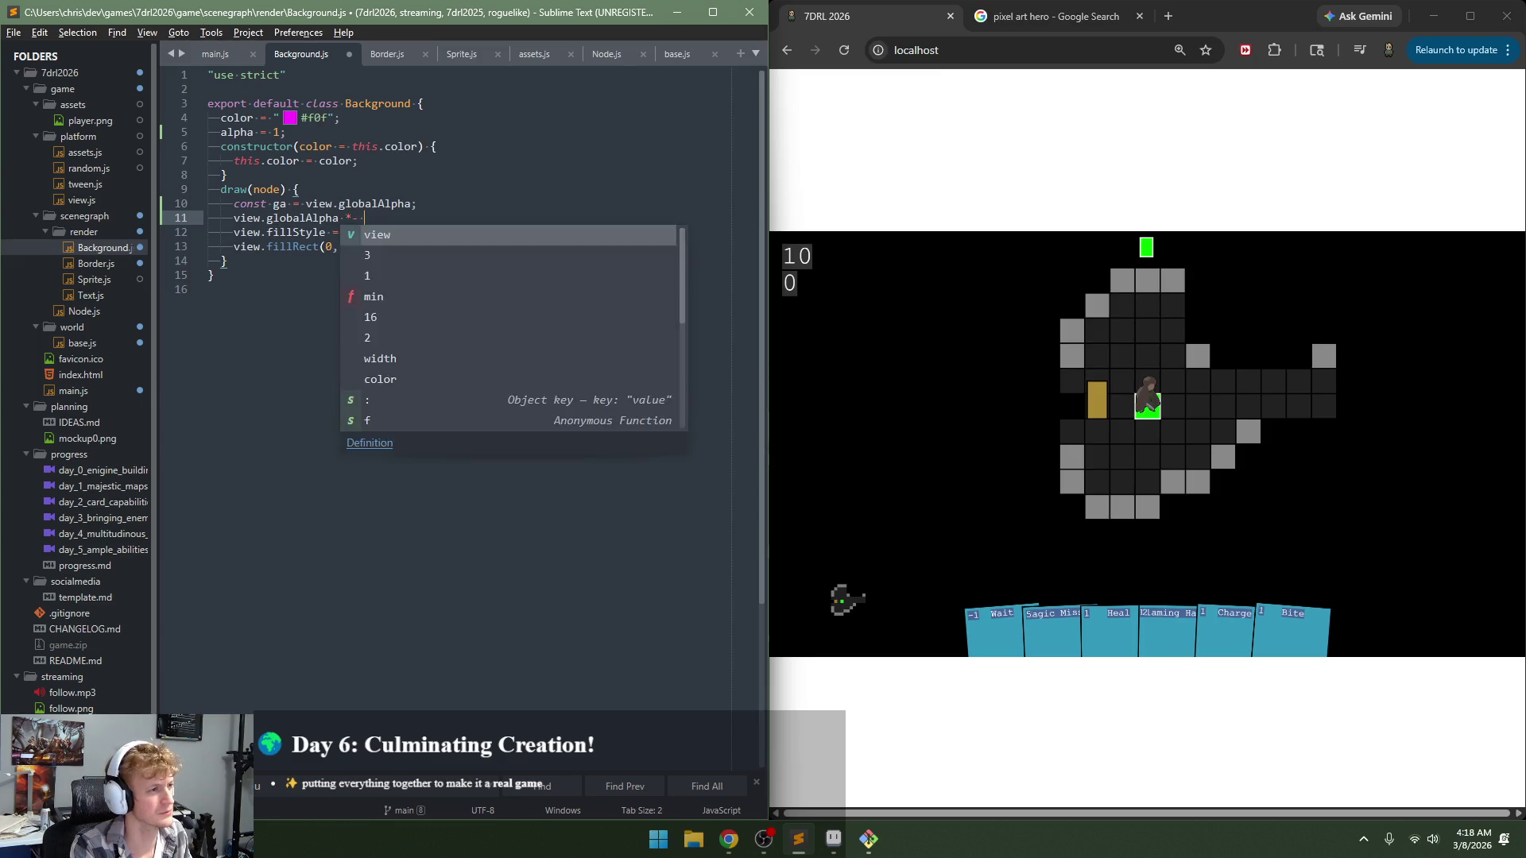
text(= this.alpha)
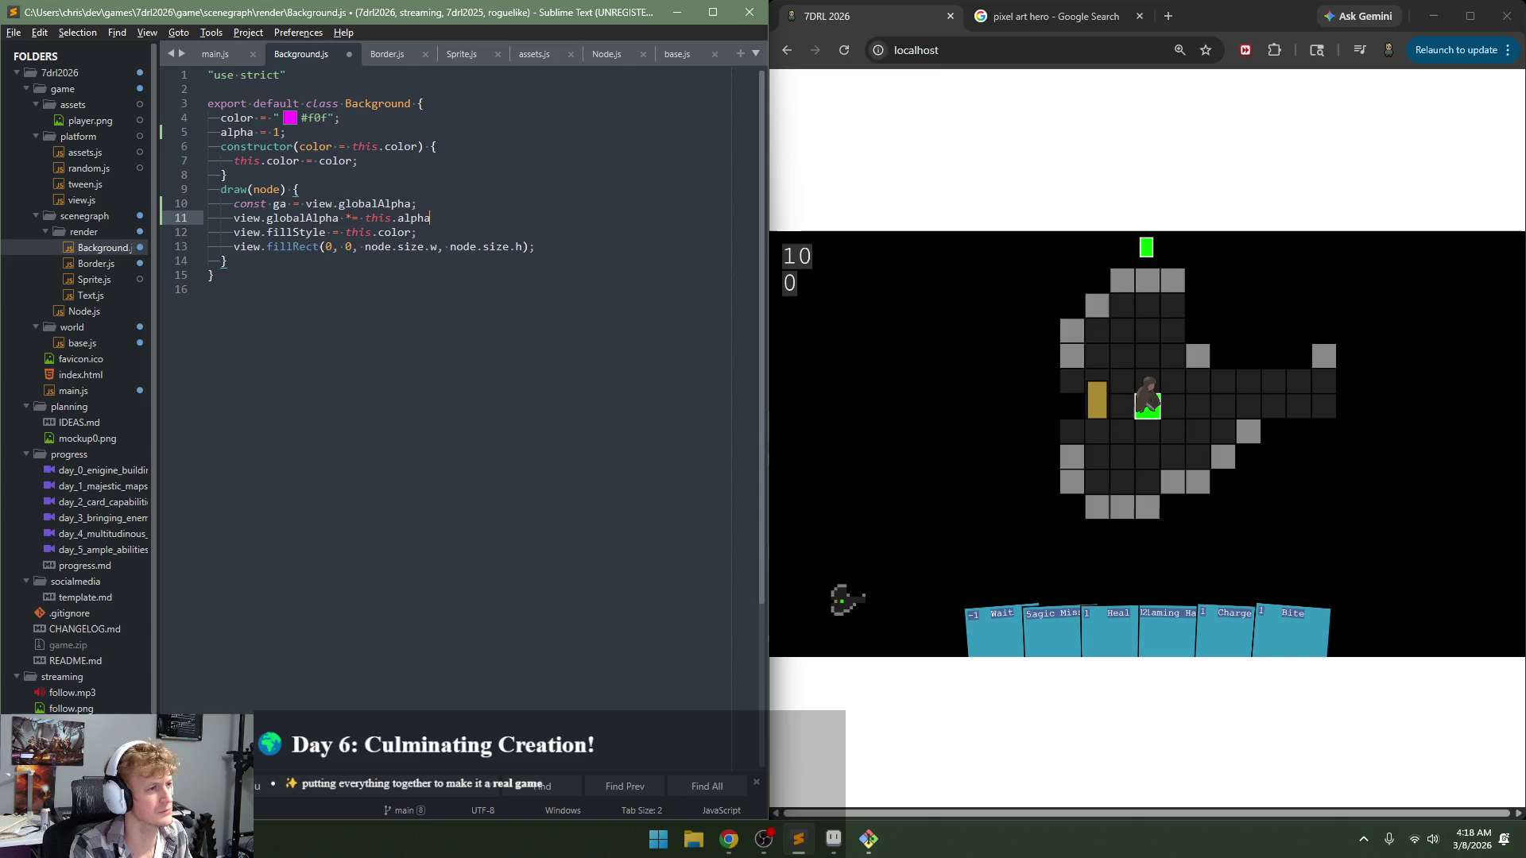
text(;)
Step: Restore alpha with 'view.globalAlpha = ga;' after fillRect, save, and reload the game
click(535, 246)
key(Return)
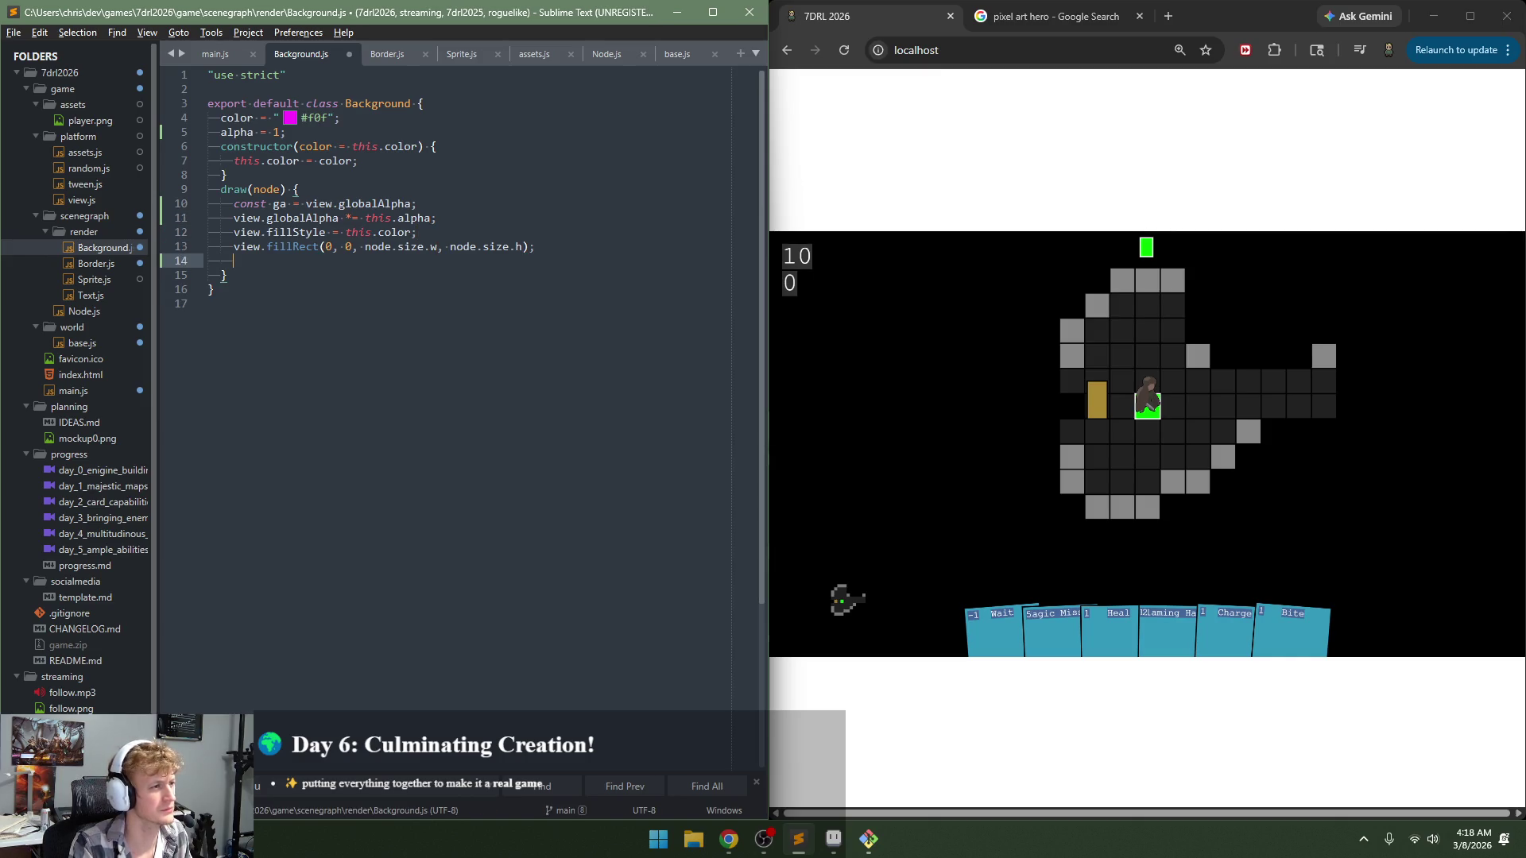
text(view.gl)
key(Tab)
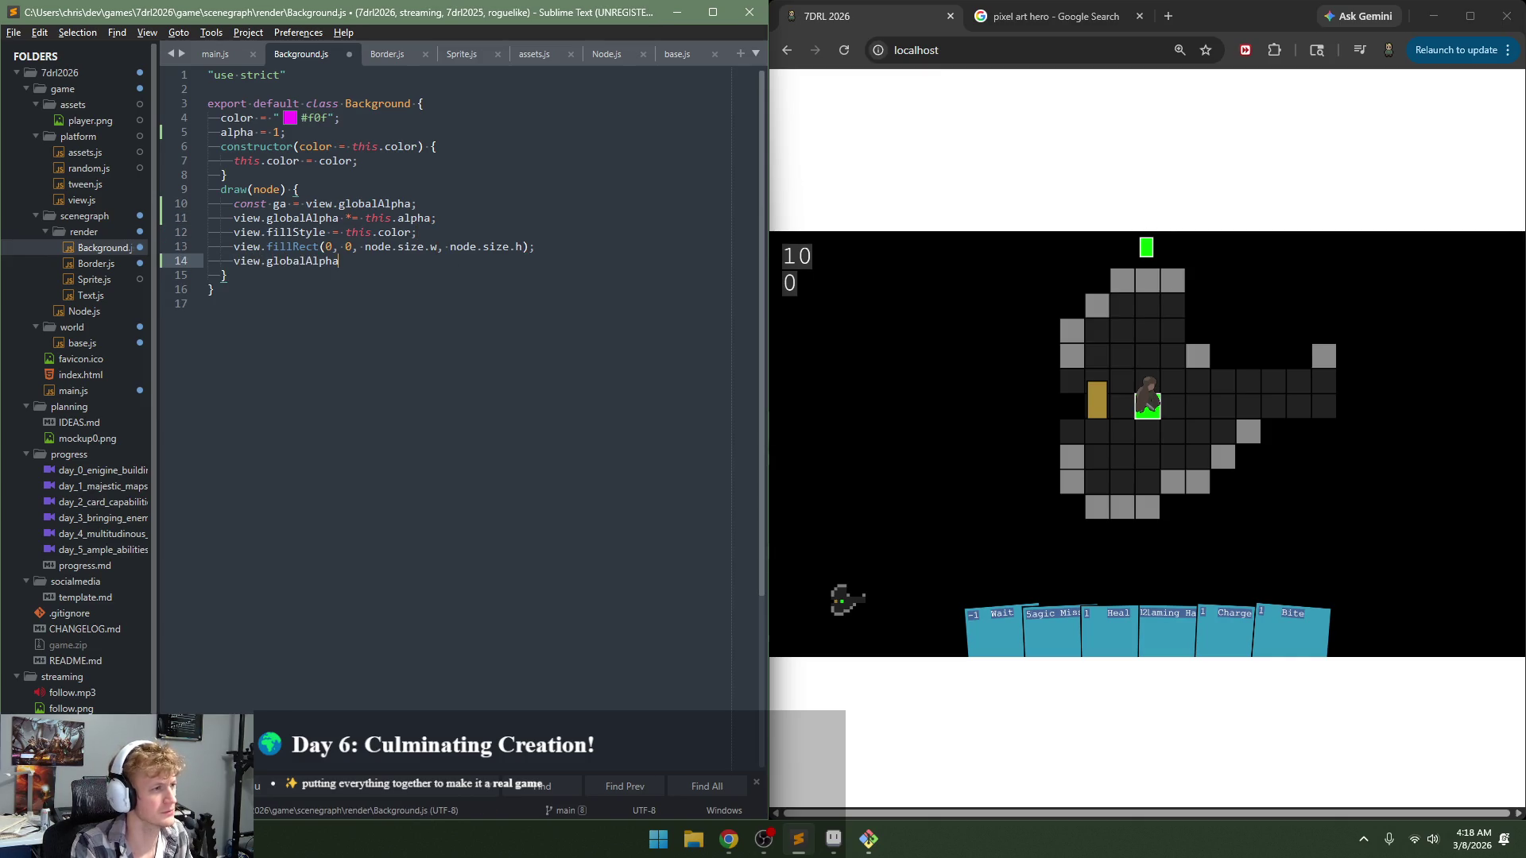
text(= gl)
key(BackSpace)
text(a;)
key(ctrl+s)
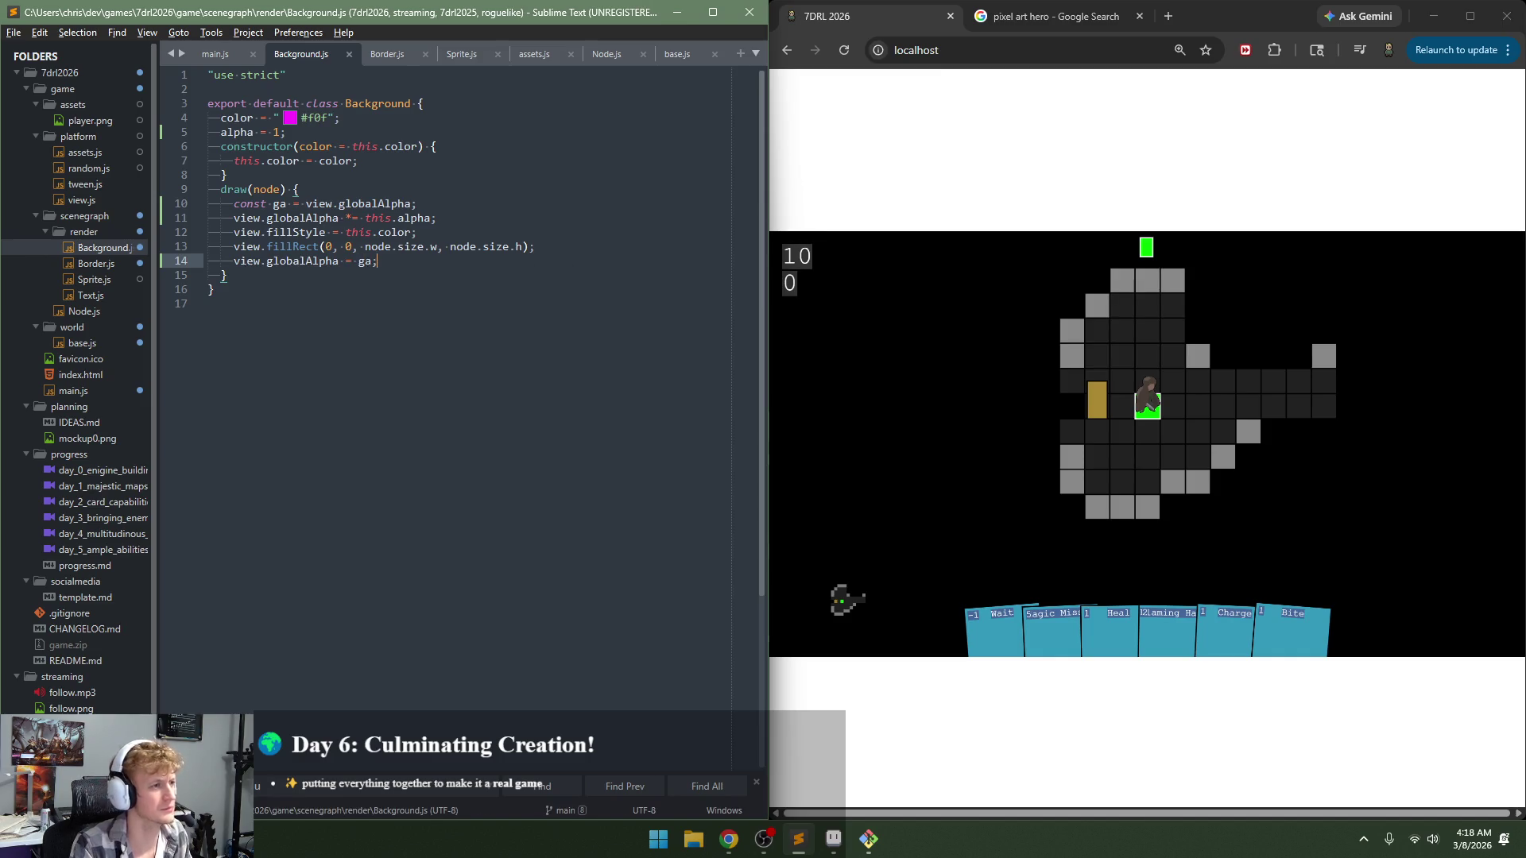
click(1034, 434)
key(F5)
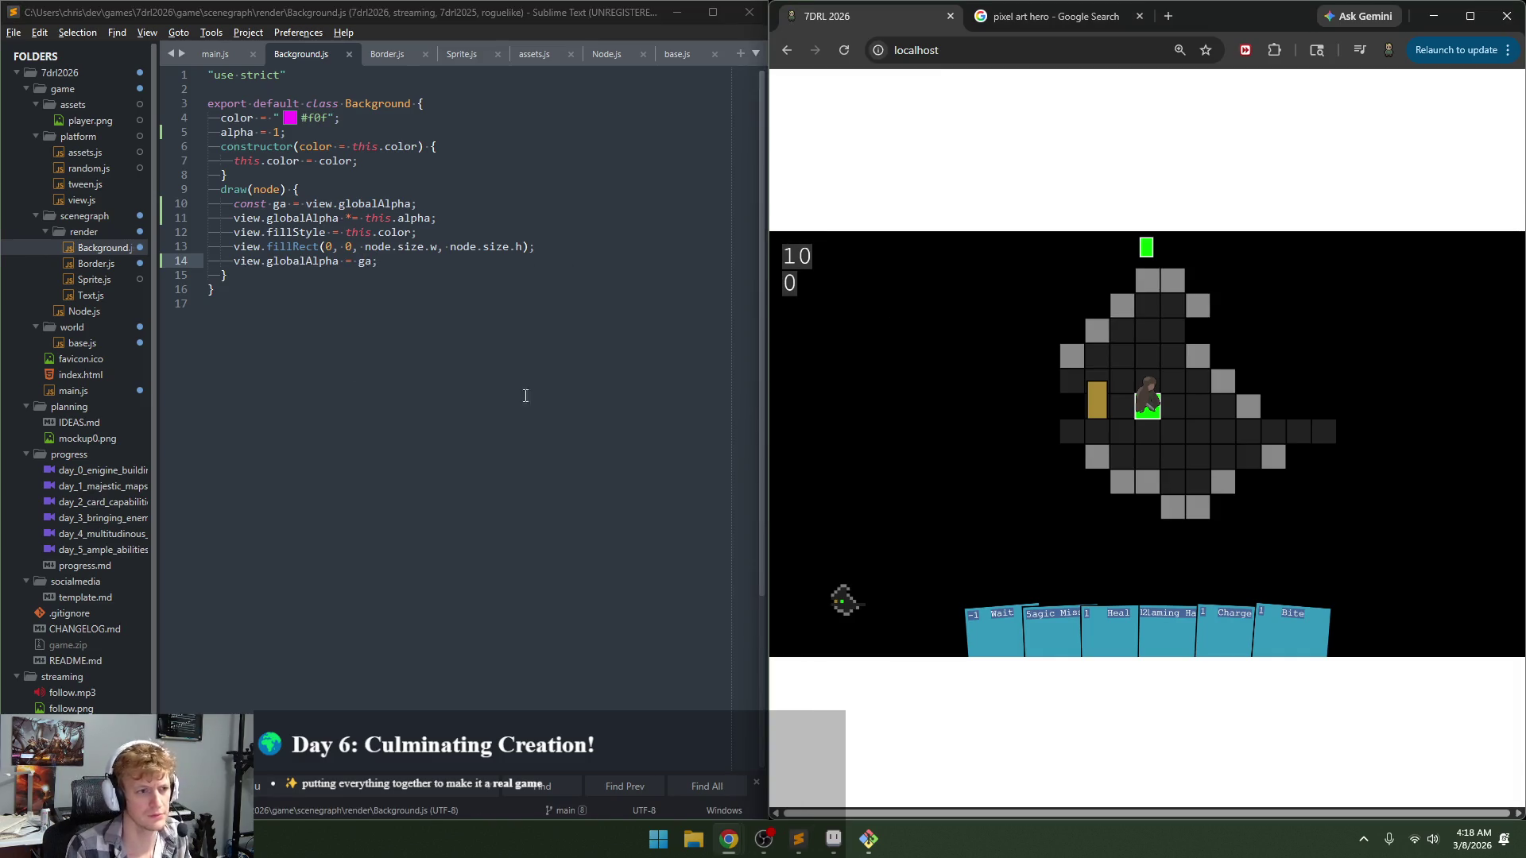
Step: In main.js, duplicate the creature background line as 'background.alpha = 0.5;', save, and reload
click(104, 307)
click(474, 419)
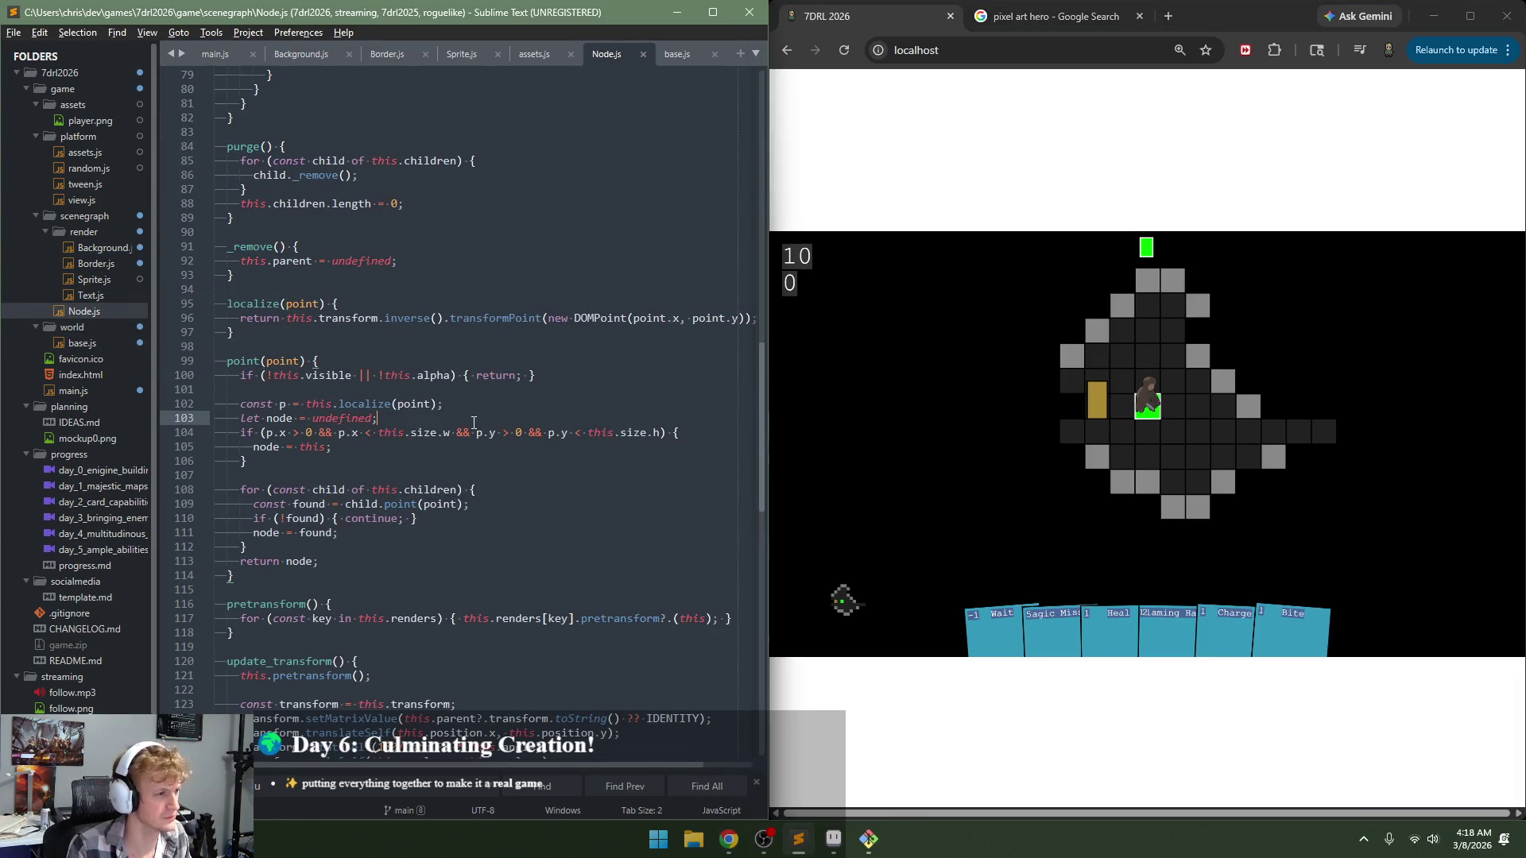
click(73, 390)
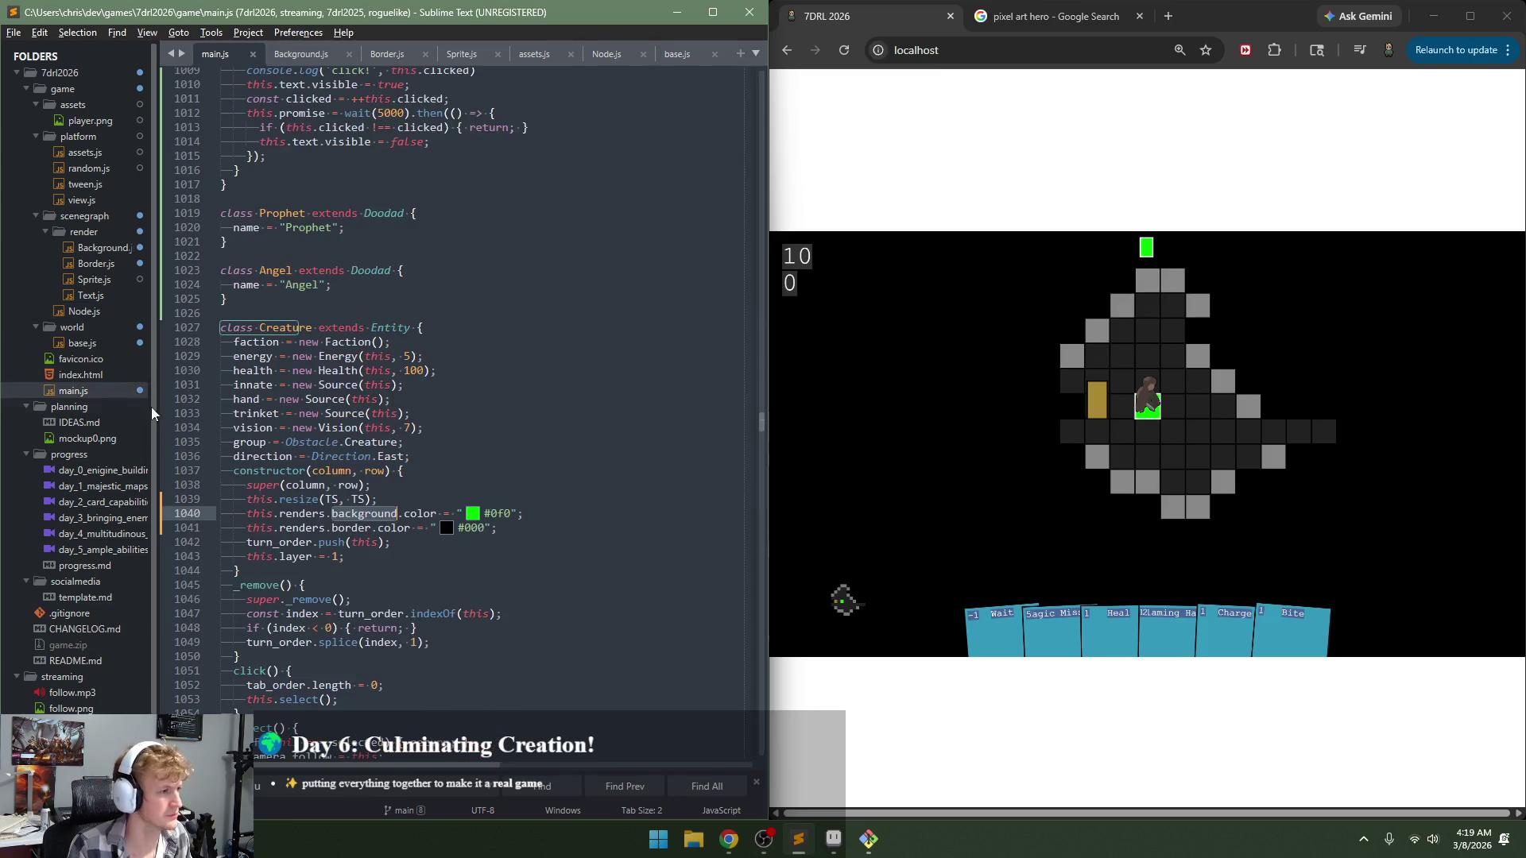
key(ctrl+shift+d)
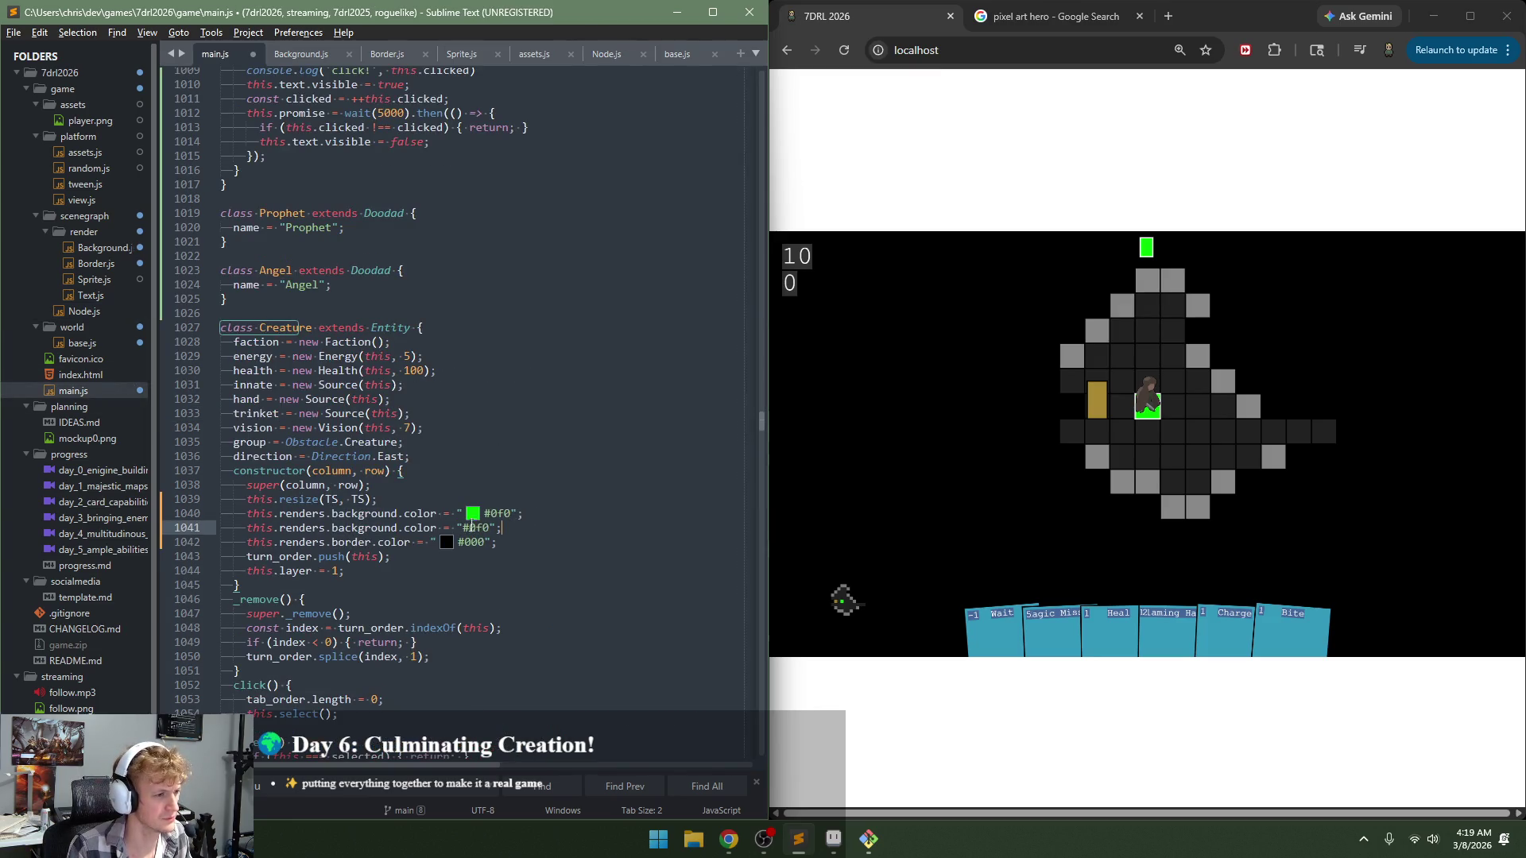
key(ctrl+shift+Left)
key(ctrl+shift+Left)
key(ctrl+shift+Left)
key(BackSpace)
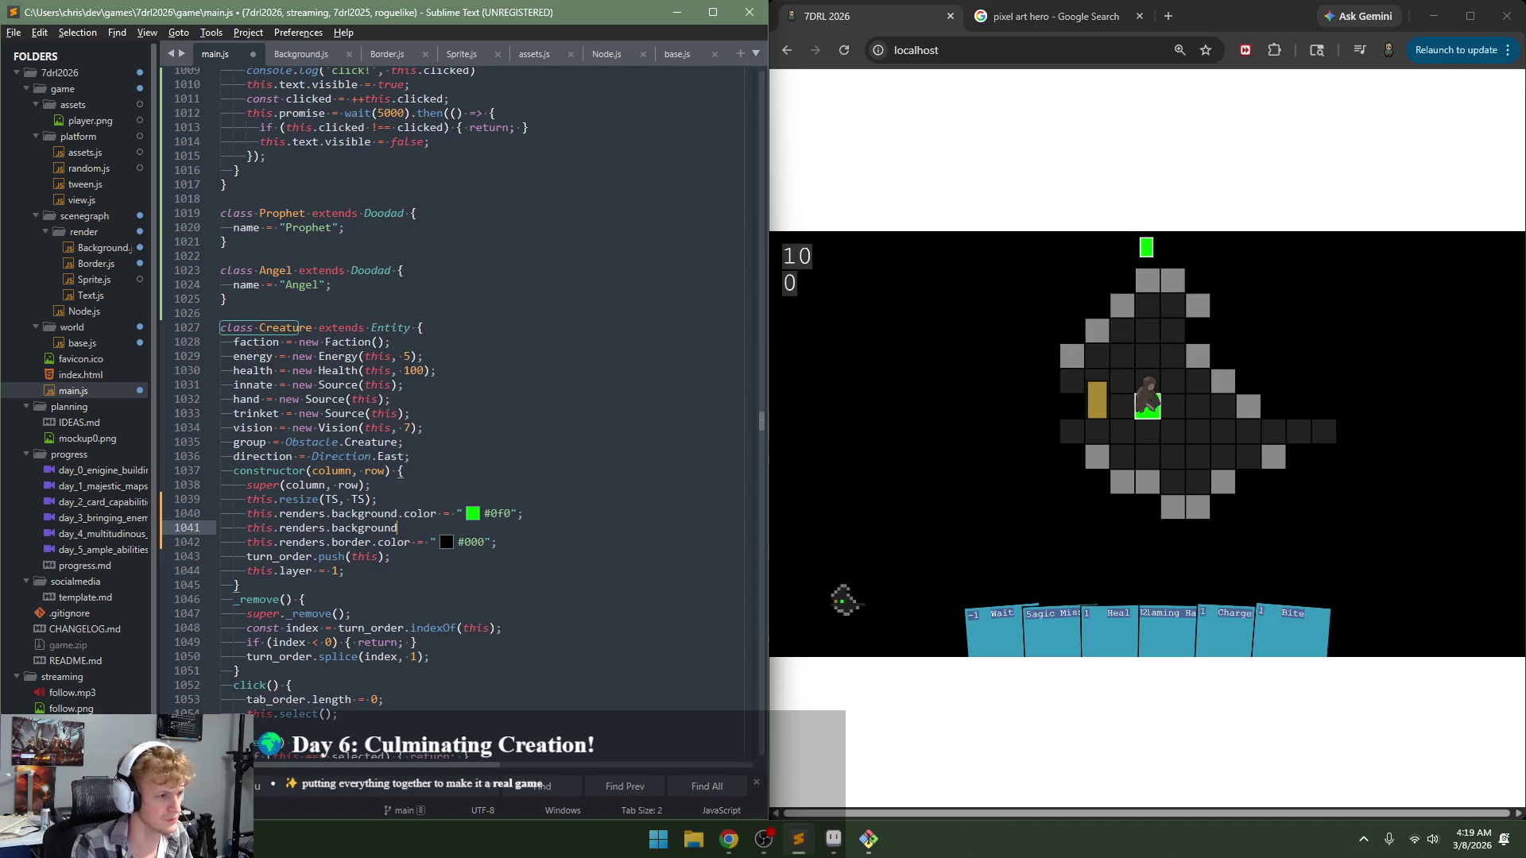
key(ctrl+space)
text(alpha)
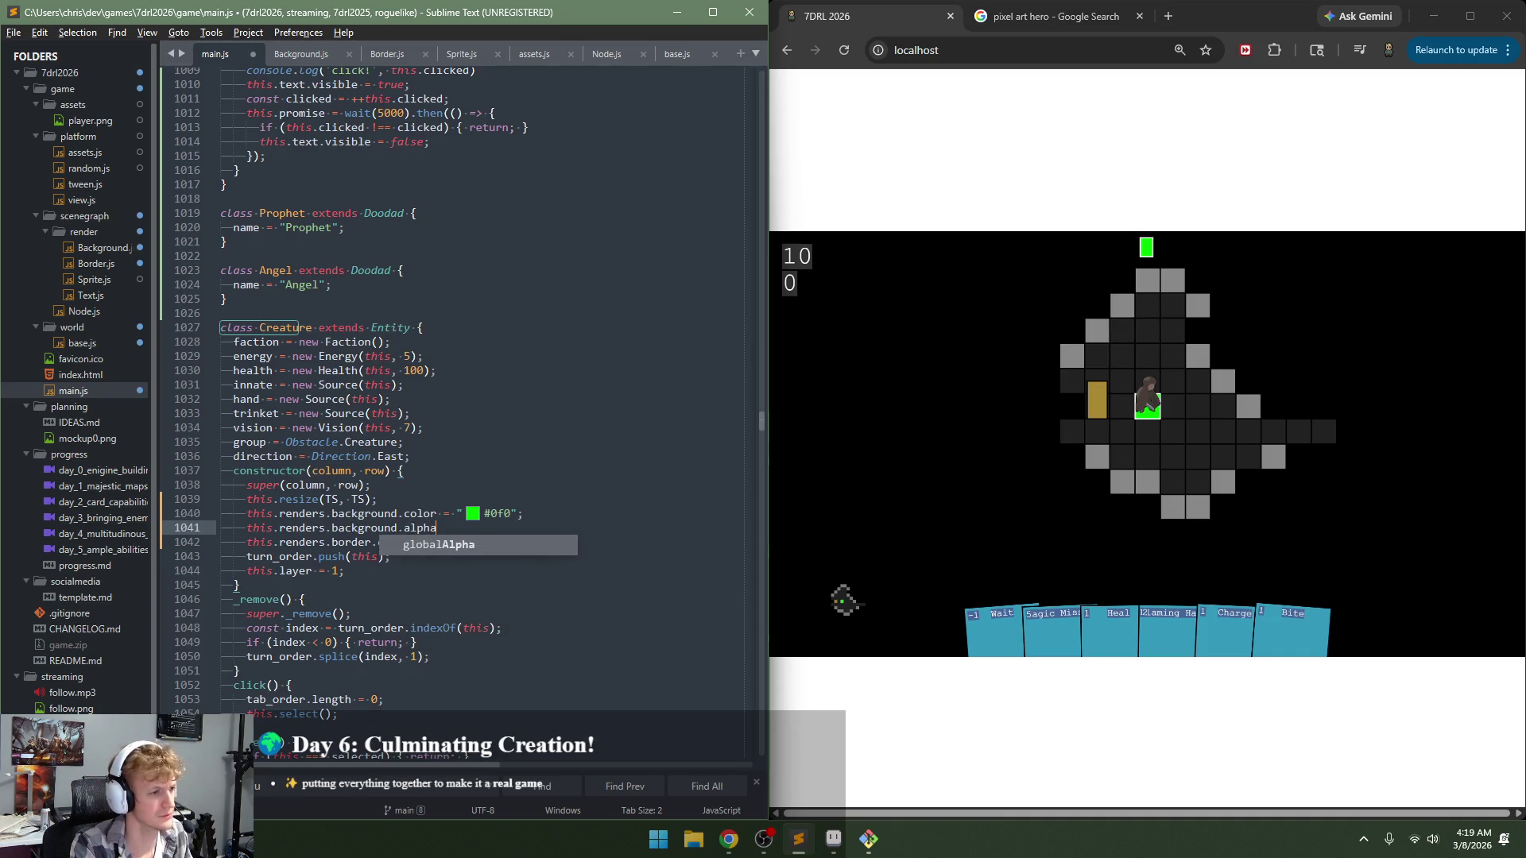
text( = 0.5;)
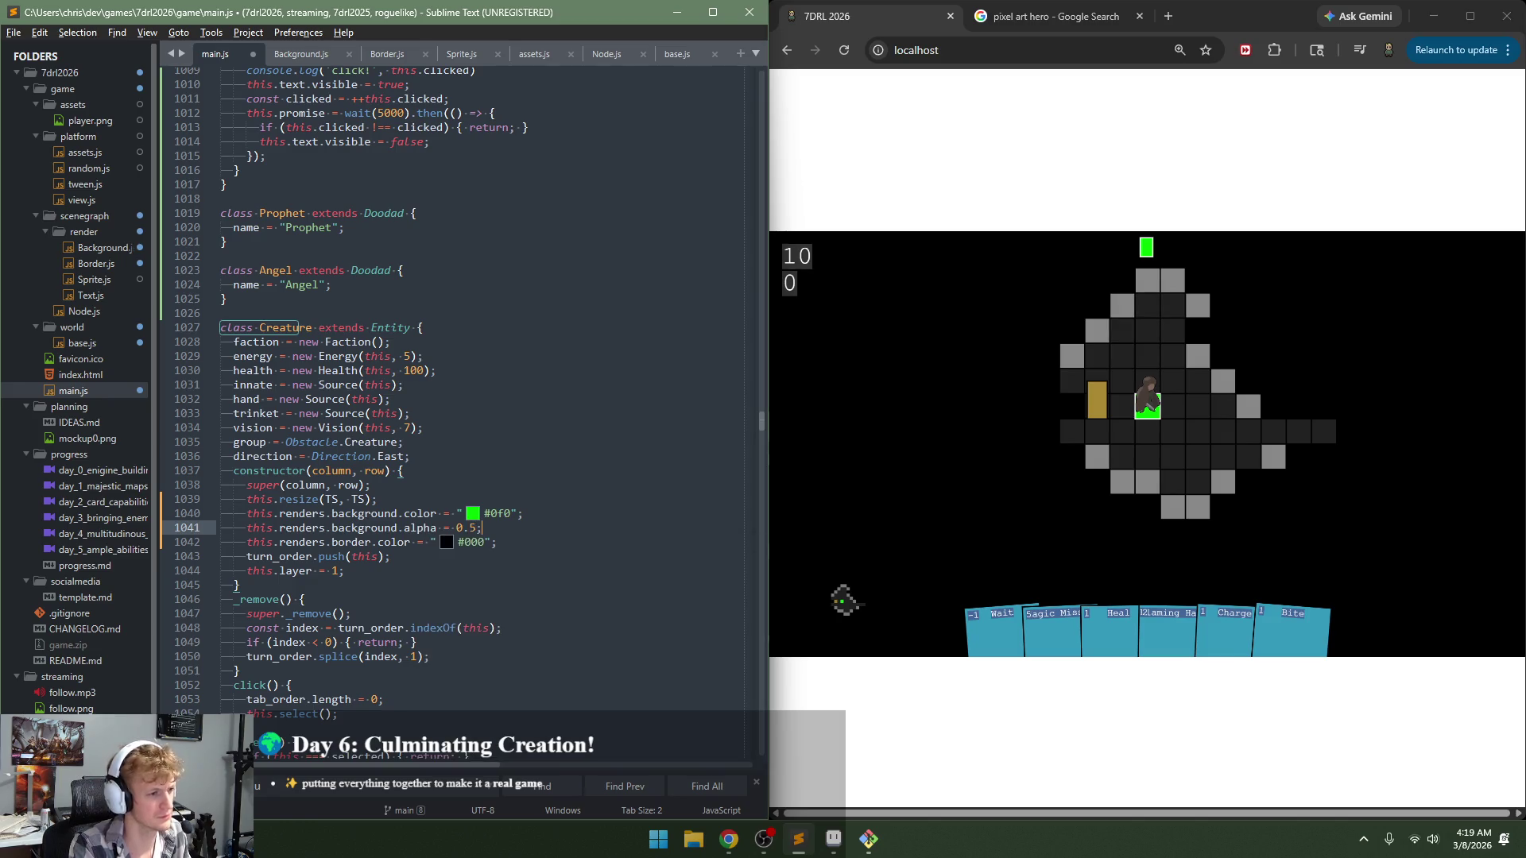
key(ctrl+s)
click(882, 546)
key(F5)
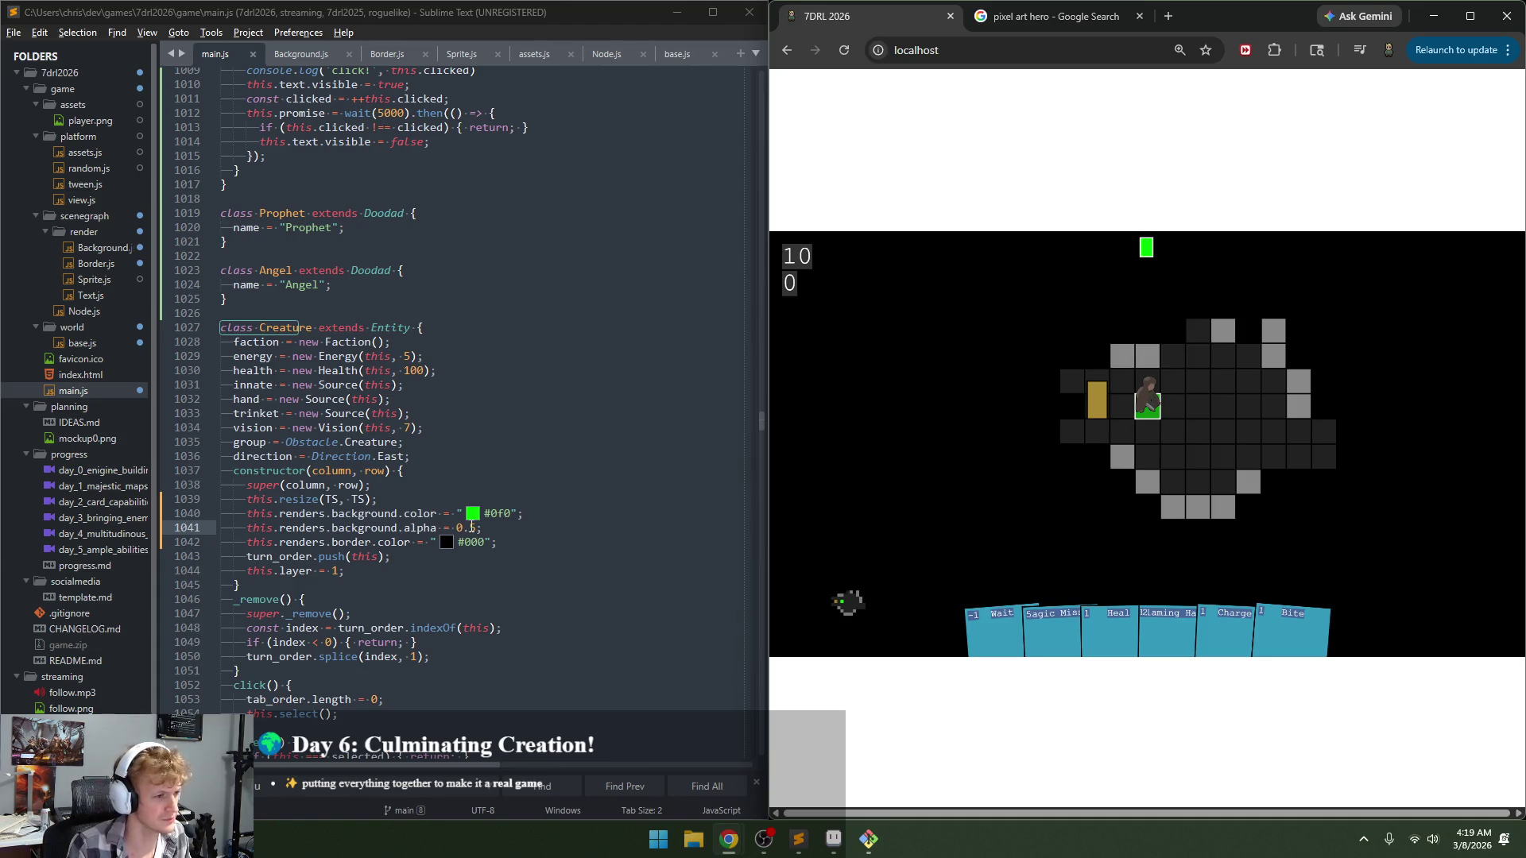
Step: Lower the creature background alpha to 0.2, save, and recheck in the game
double_click(472, 528)
text(2)
key(ctrl+s)
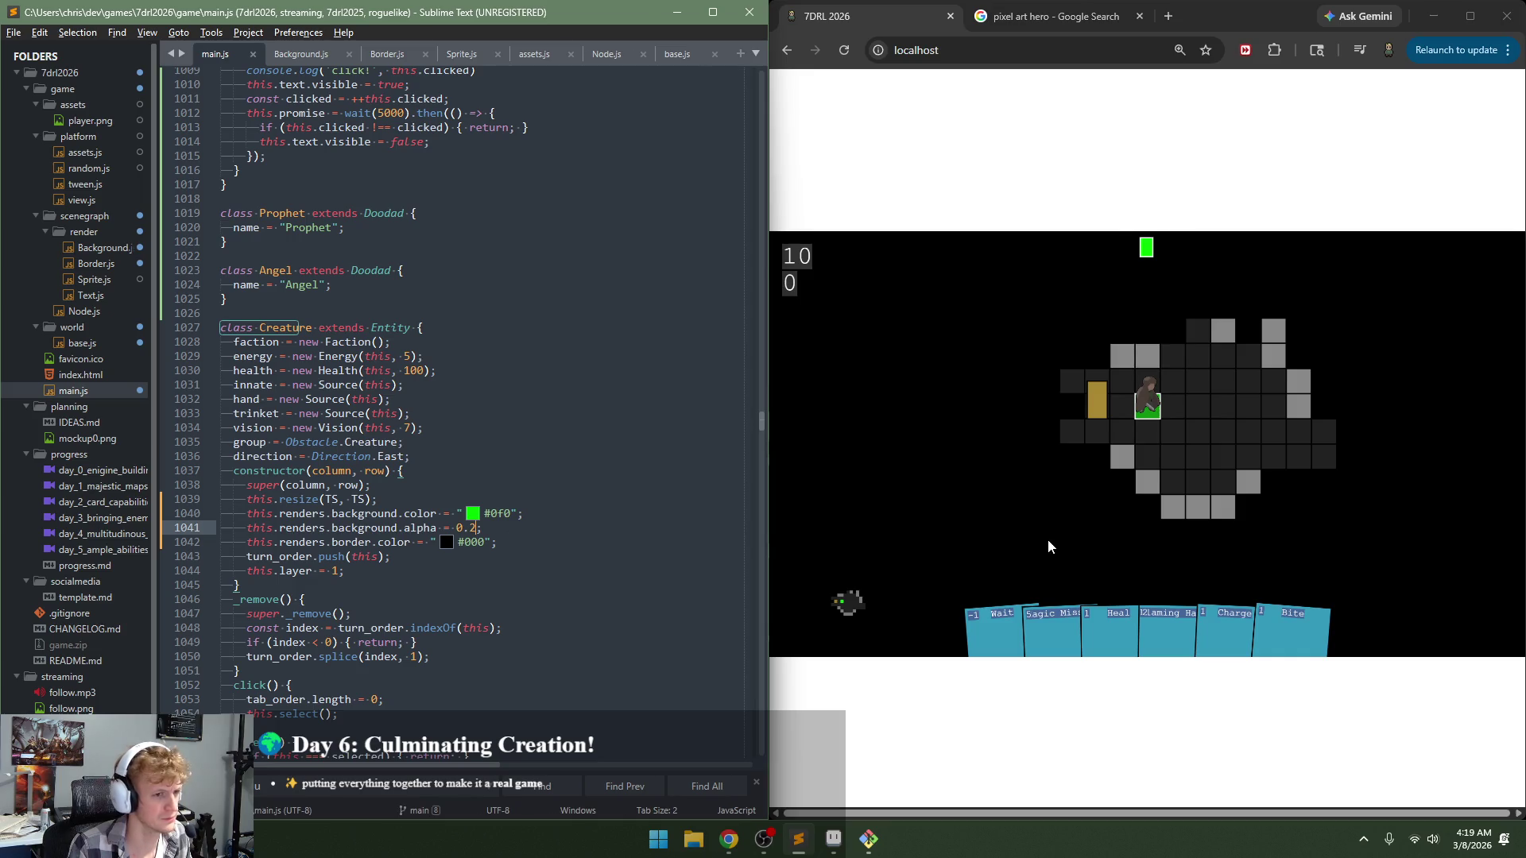
click(1048, 547)
key(F5)
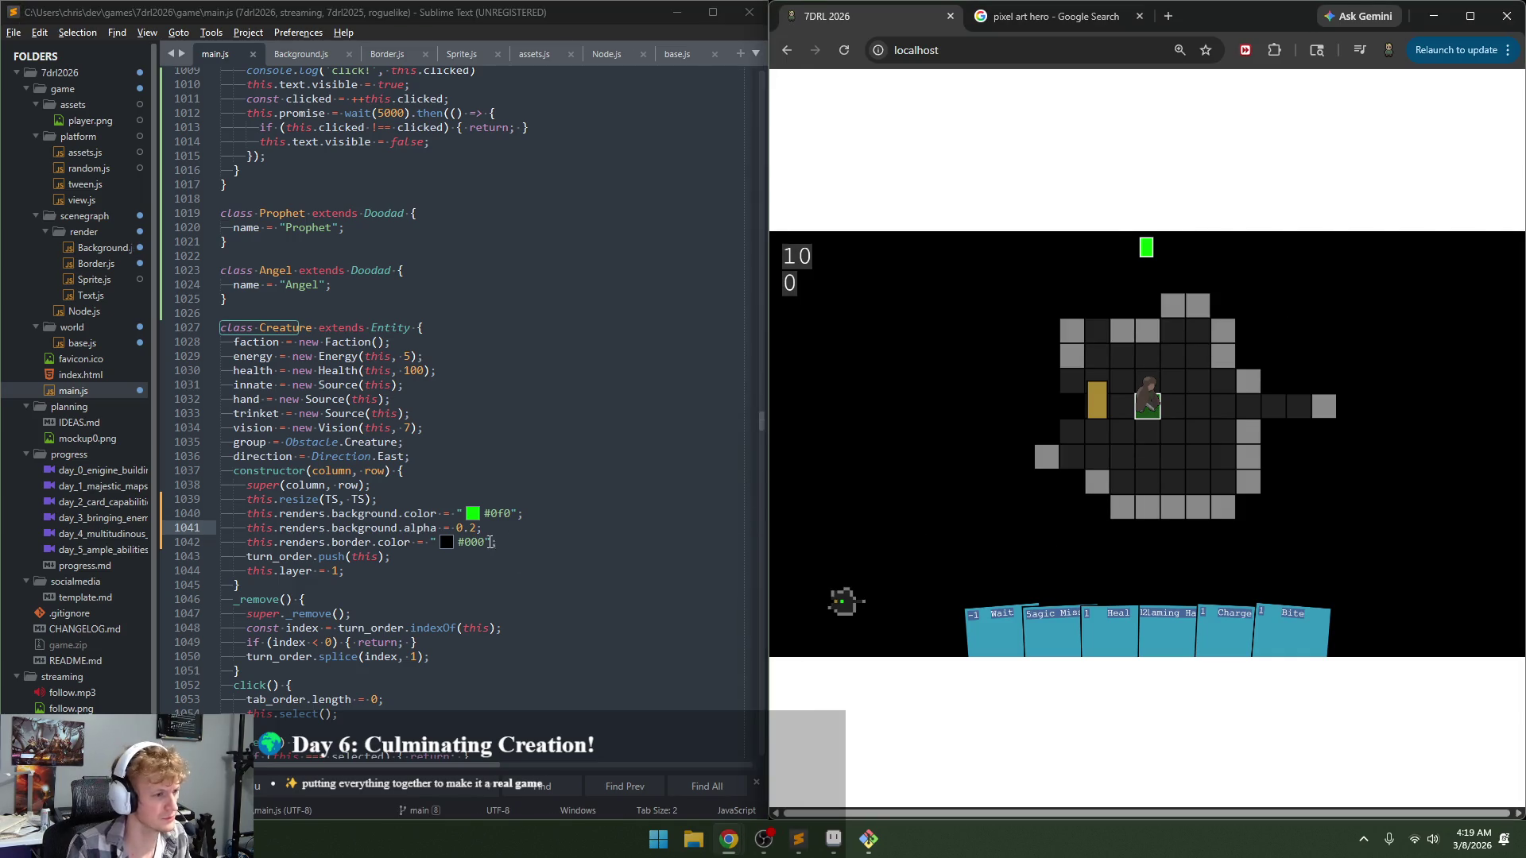
click(477, 531)
drag(457, 528, 477, 529)
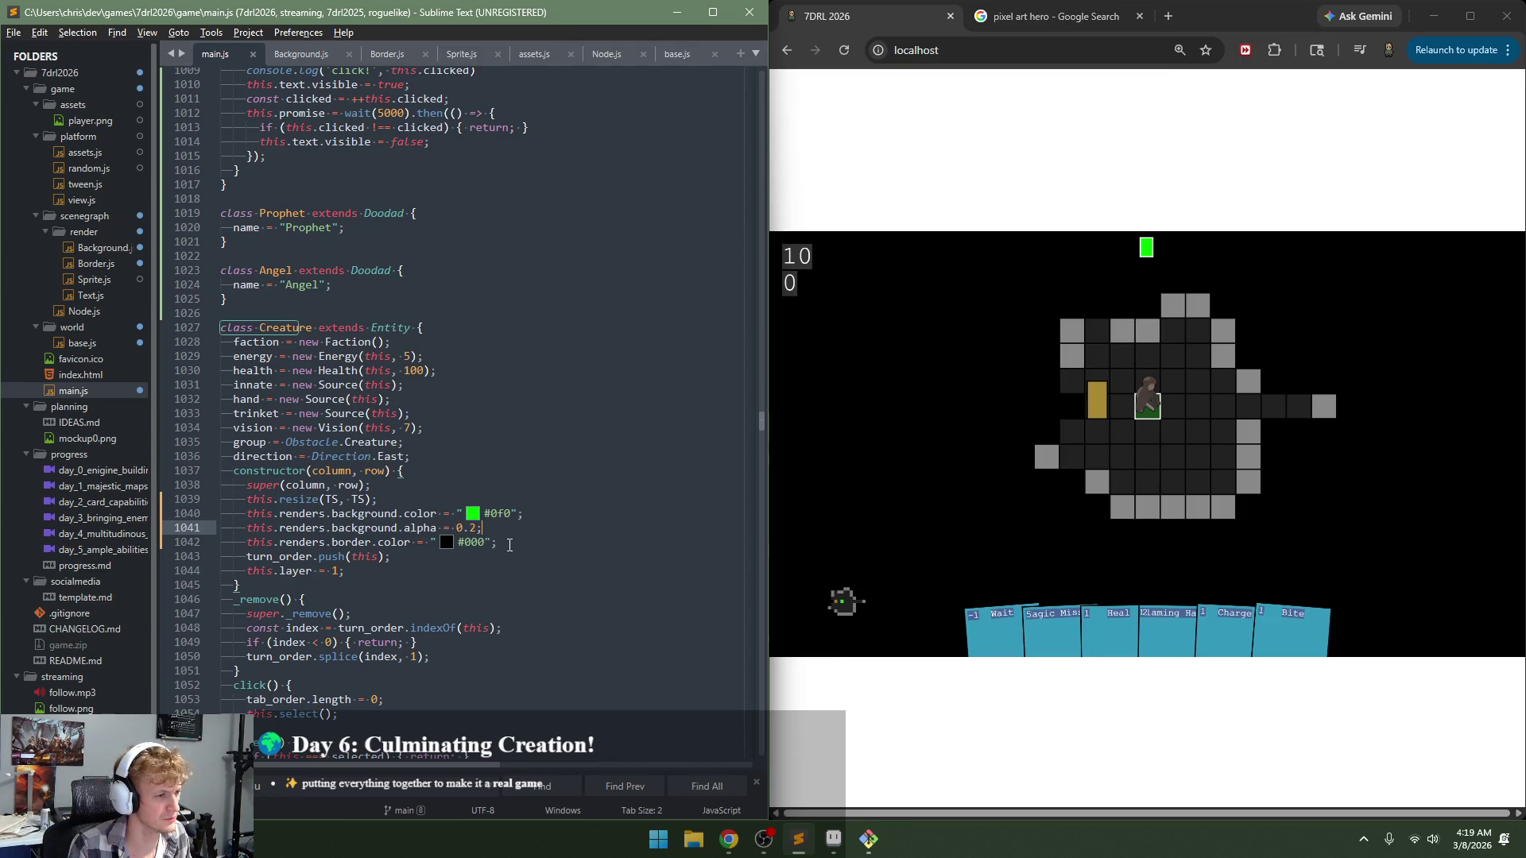
Step: Add a matching border alpha 0.2 line below the border colour and save main.js
click(508, 550)
text(this.renders.background.alpha = 0.2;)
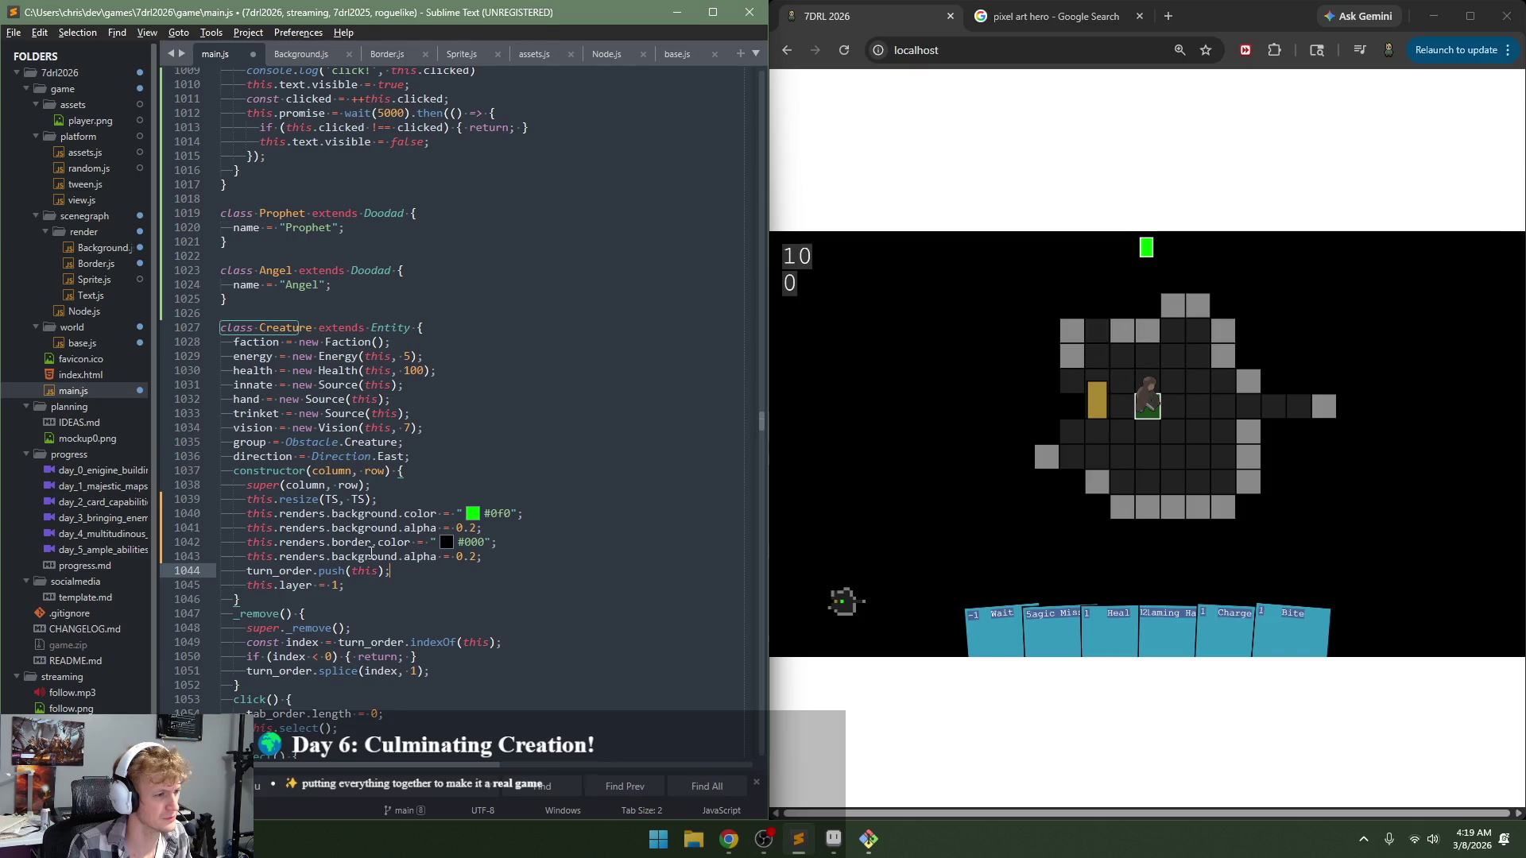
double_click(352, 542)
key(ctrl+c)
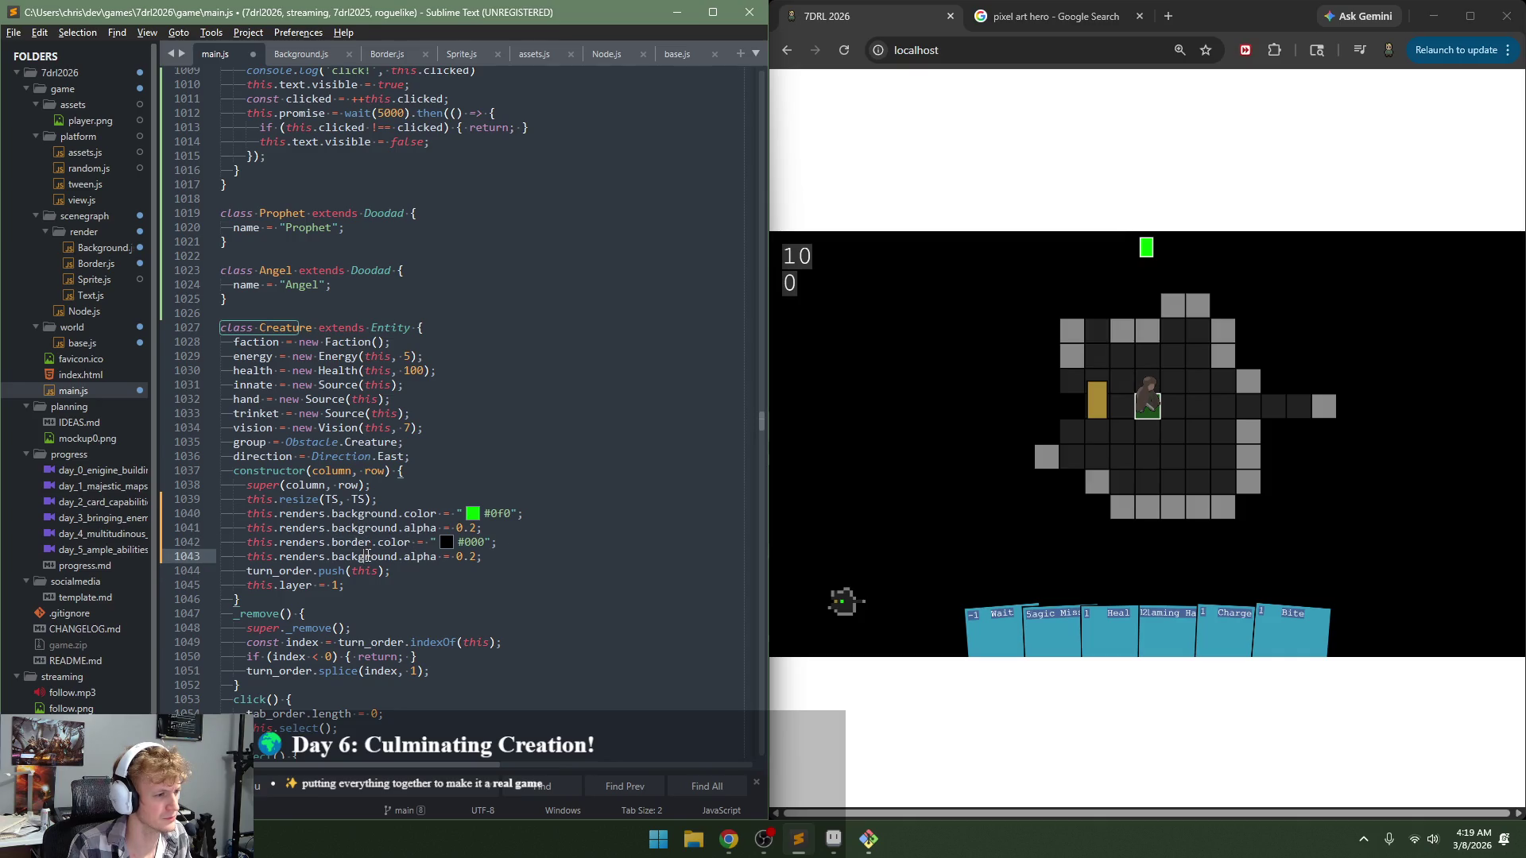
double_click(365, 557)
key(ctrl+v)
key(ctrl+s)
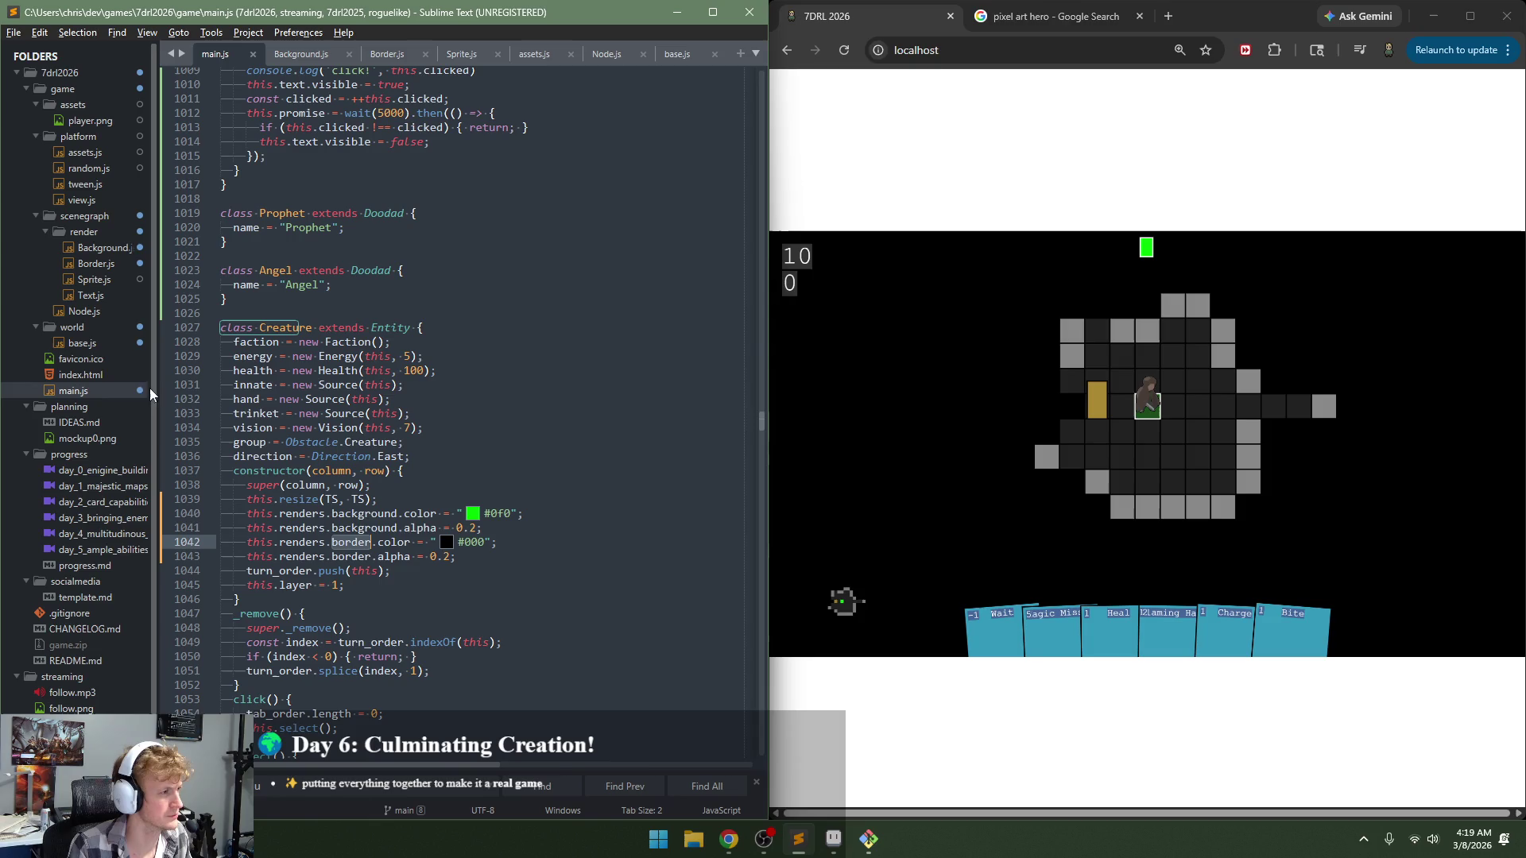
Step: Copy Background's two globalAlpha setup lines into Border's draw method and save
click(116, 265)
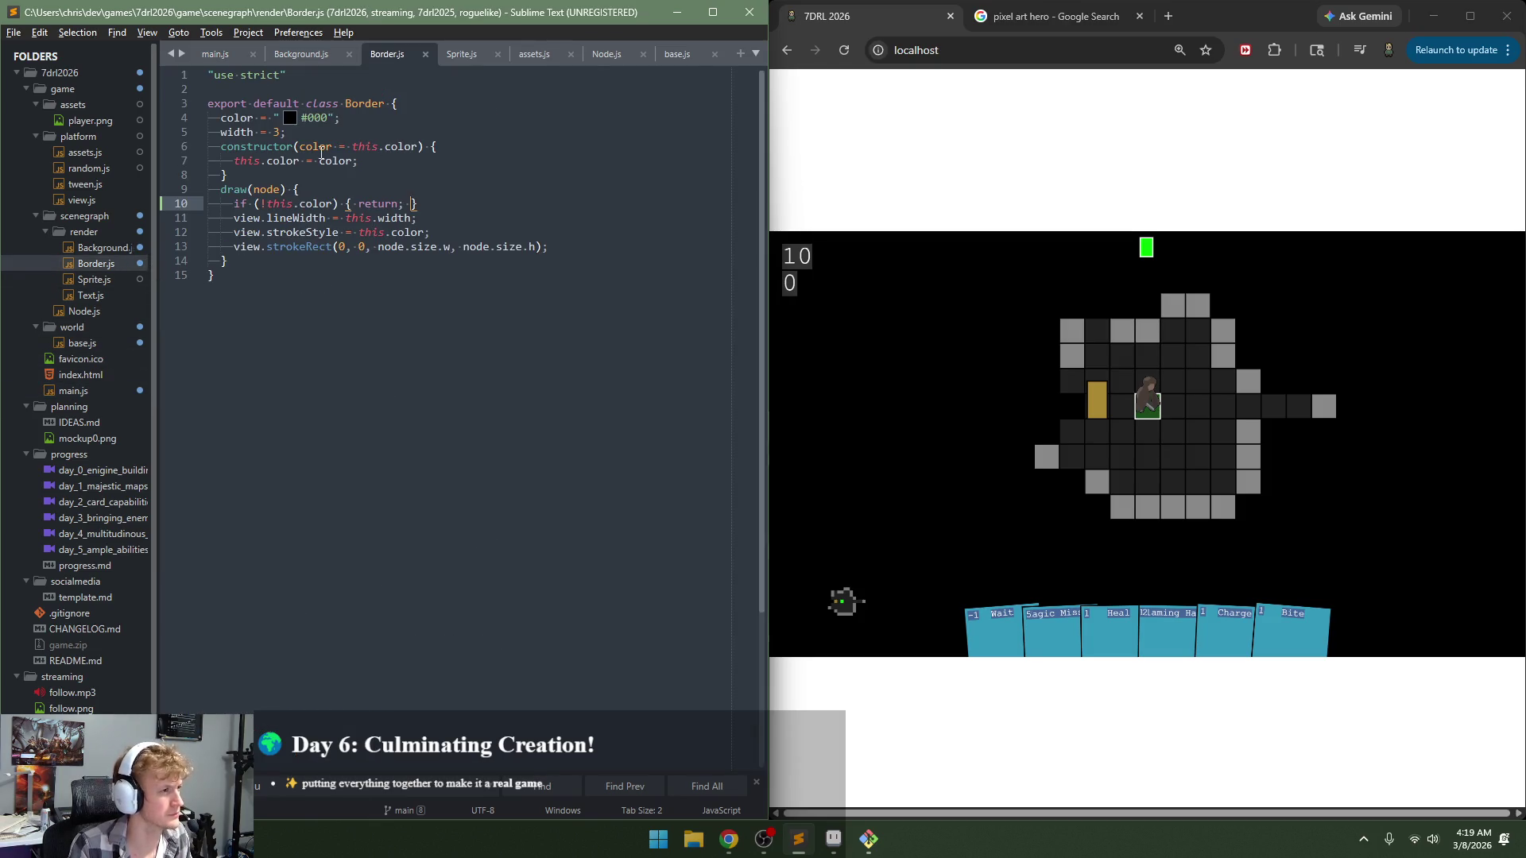
click(103, 248)
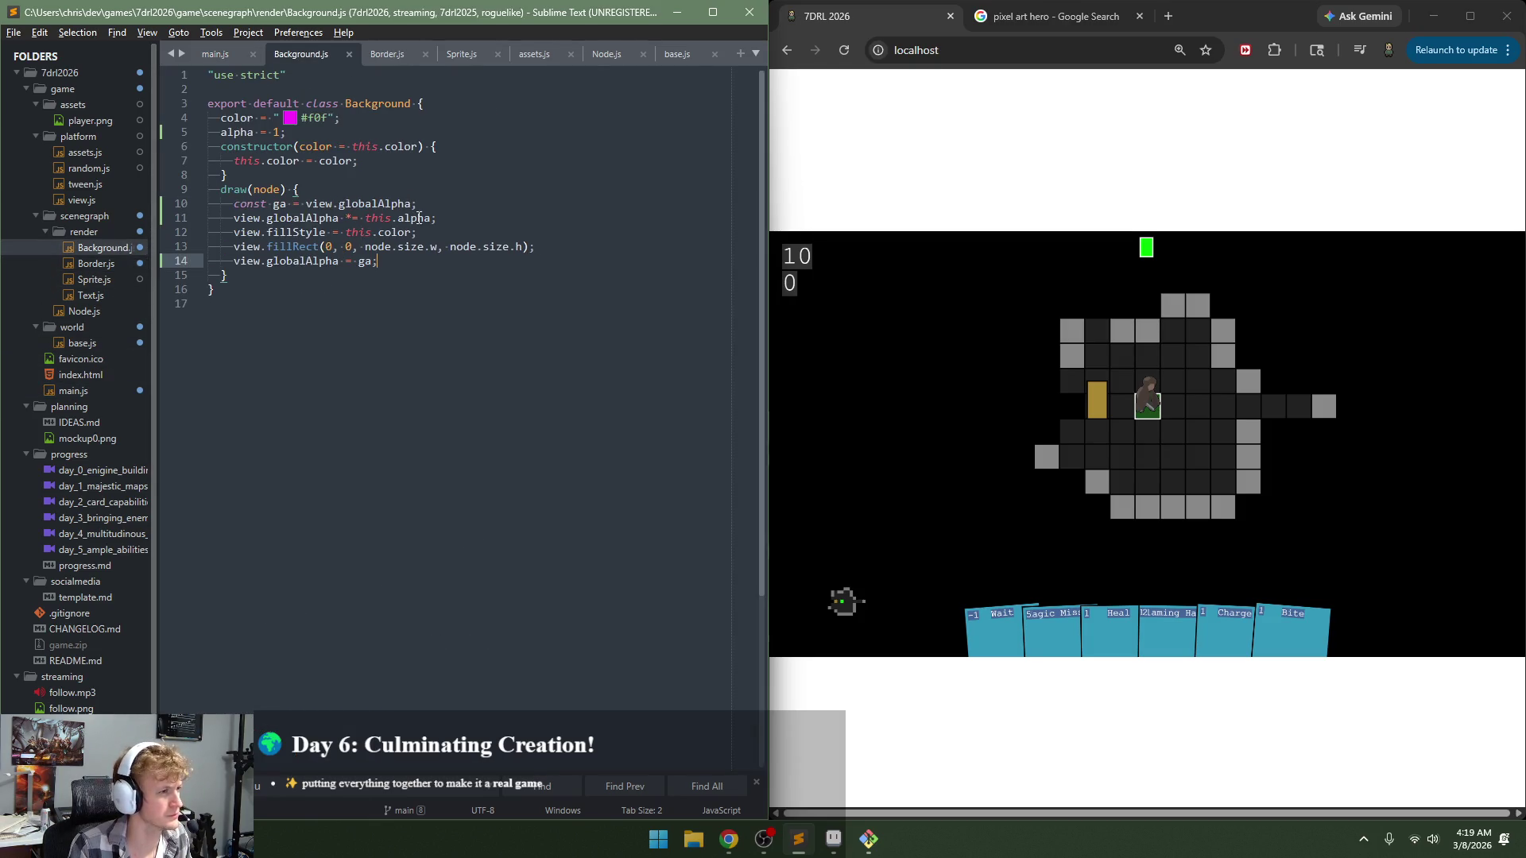
drag(437, 218, 208, 203)
click(95, 264)
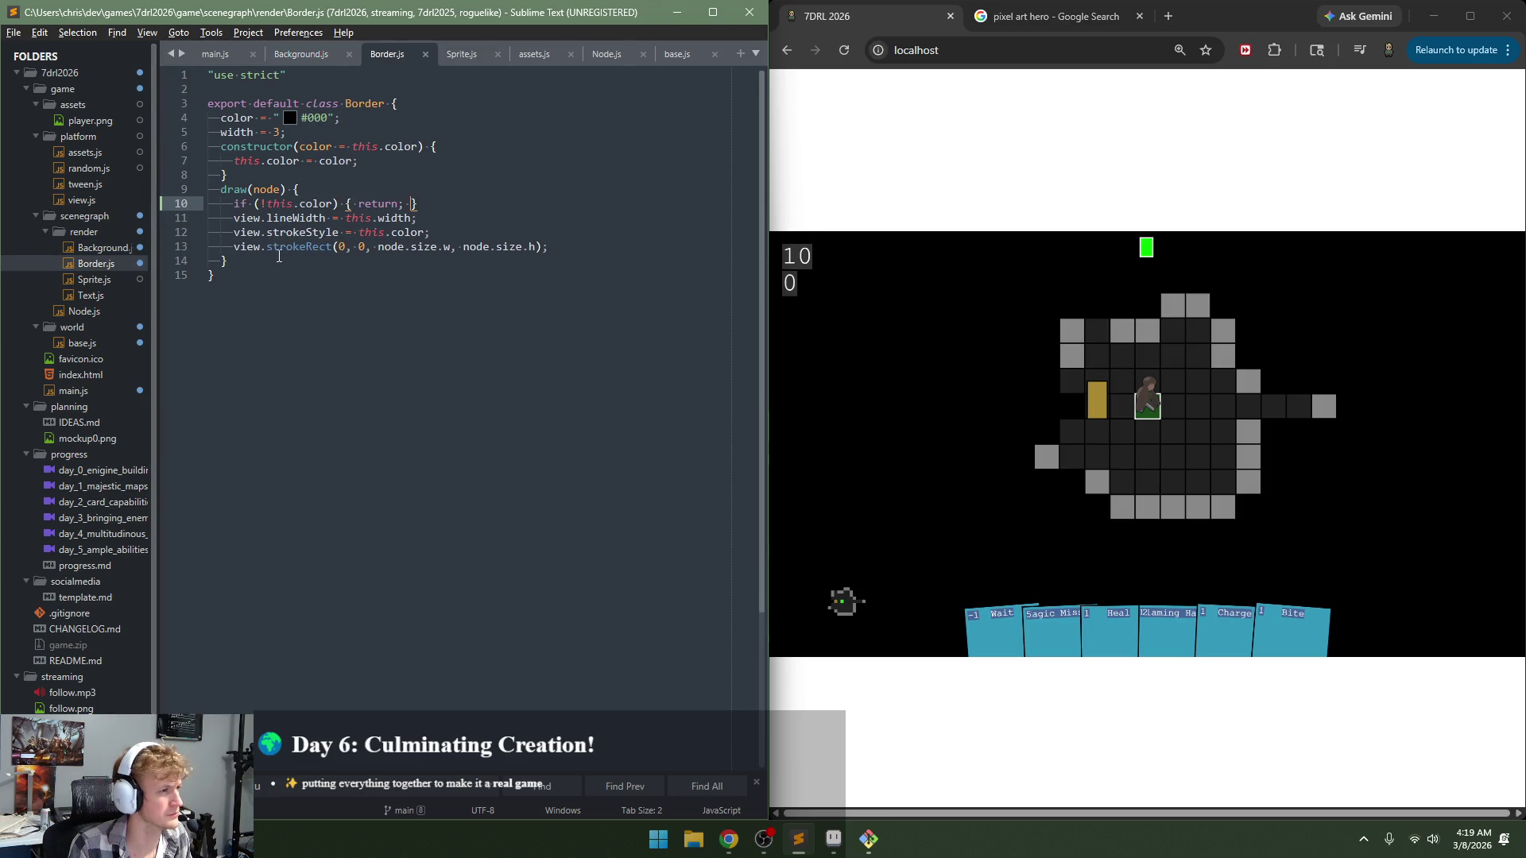
key(Return)
key(ctrl+v)
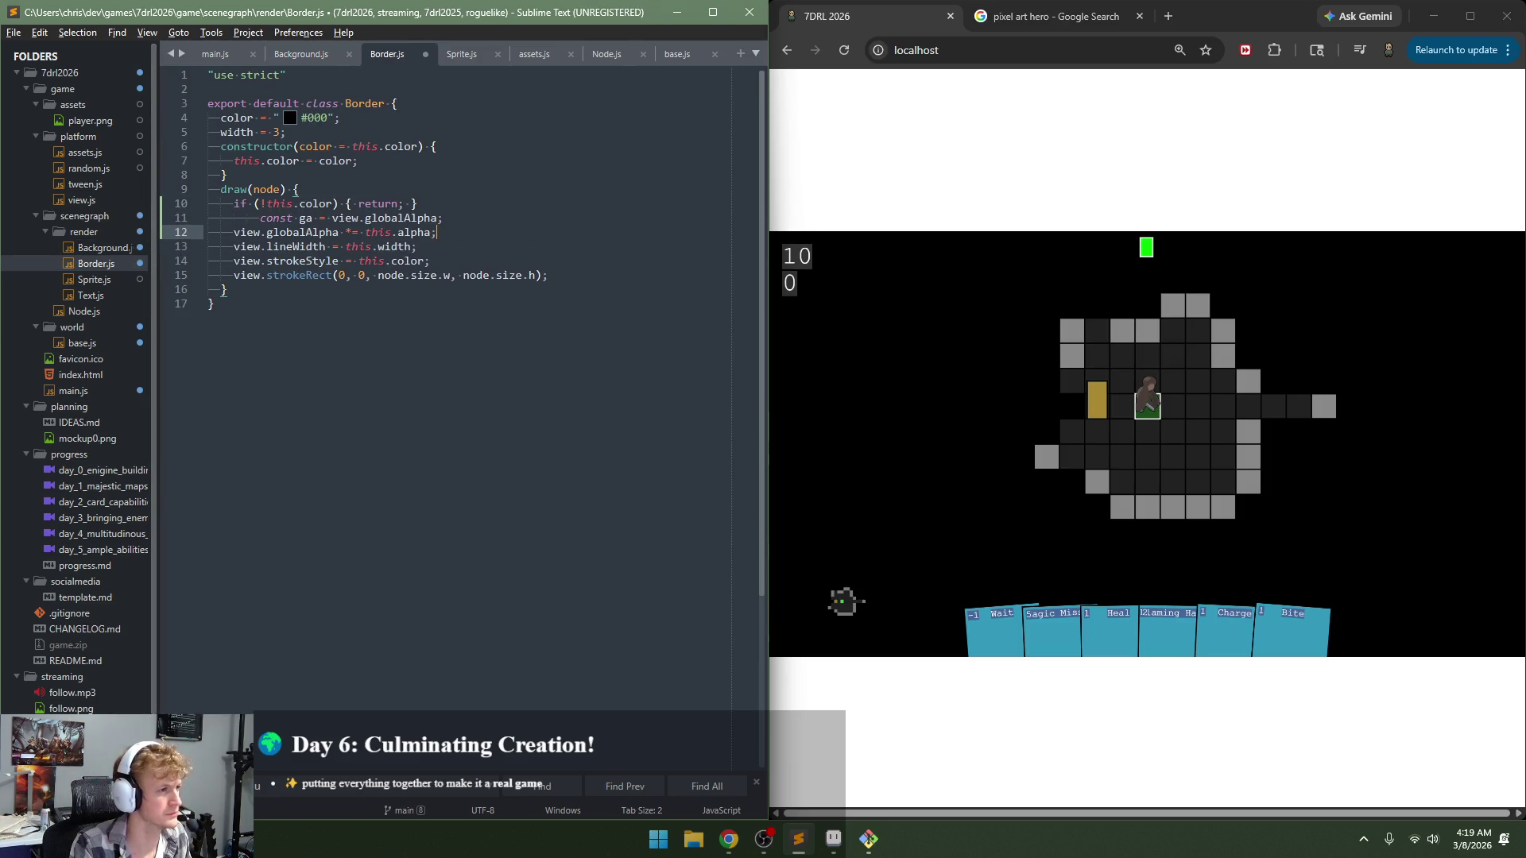
key(Up)
key(Left)
key(ctrl+s)
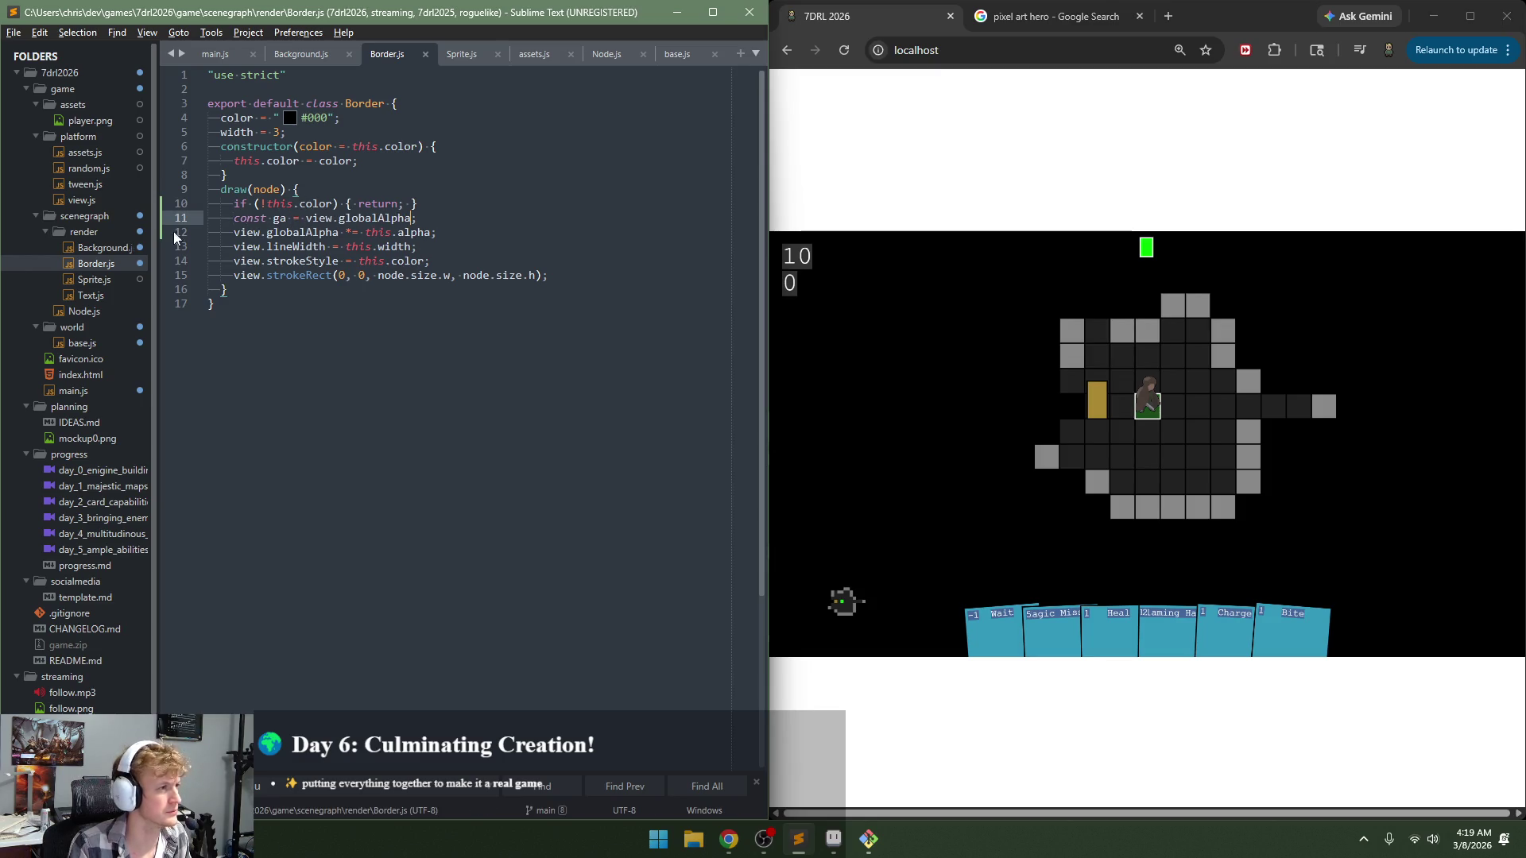
Step: Add an alpha = 1 default property to Border after its width field and save
key(ctrl+Tab)
click(287, 132)
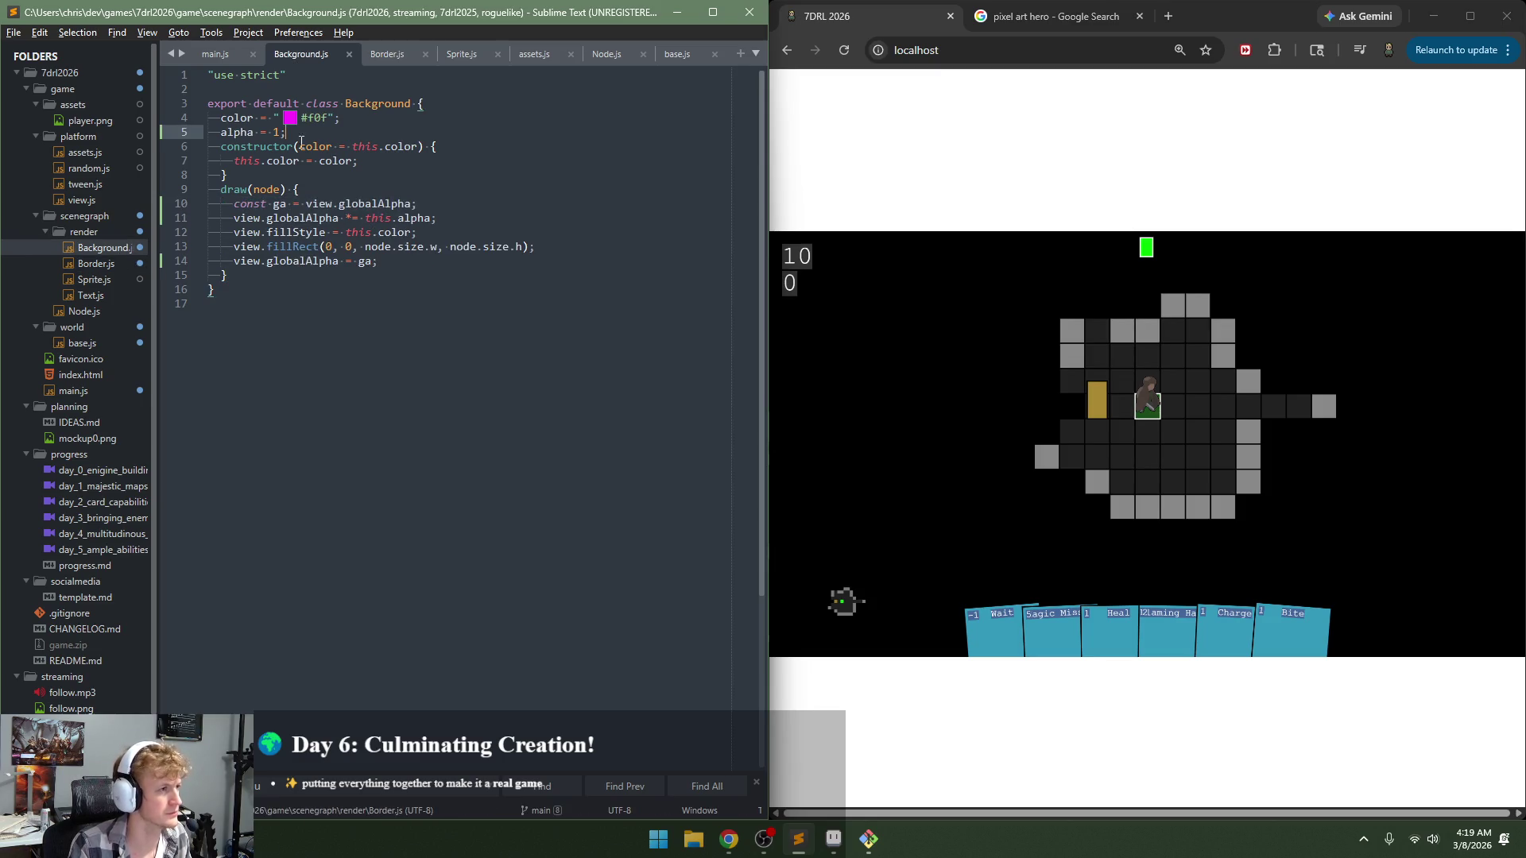
click(96, 264)
click(288, 132)
click(418, 146)
text(alpha = 1;)
key(ctrl+s)
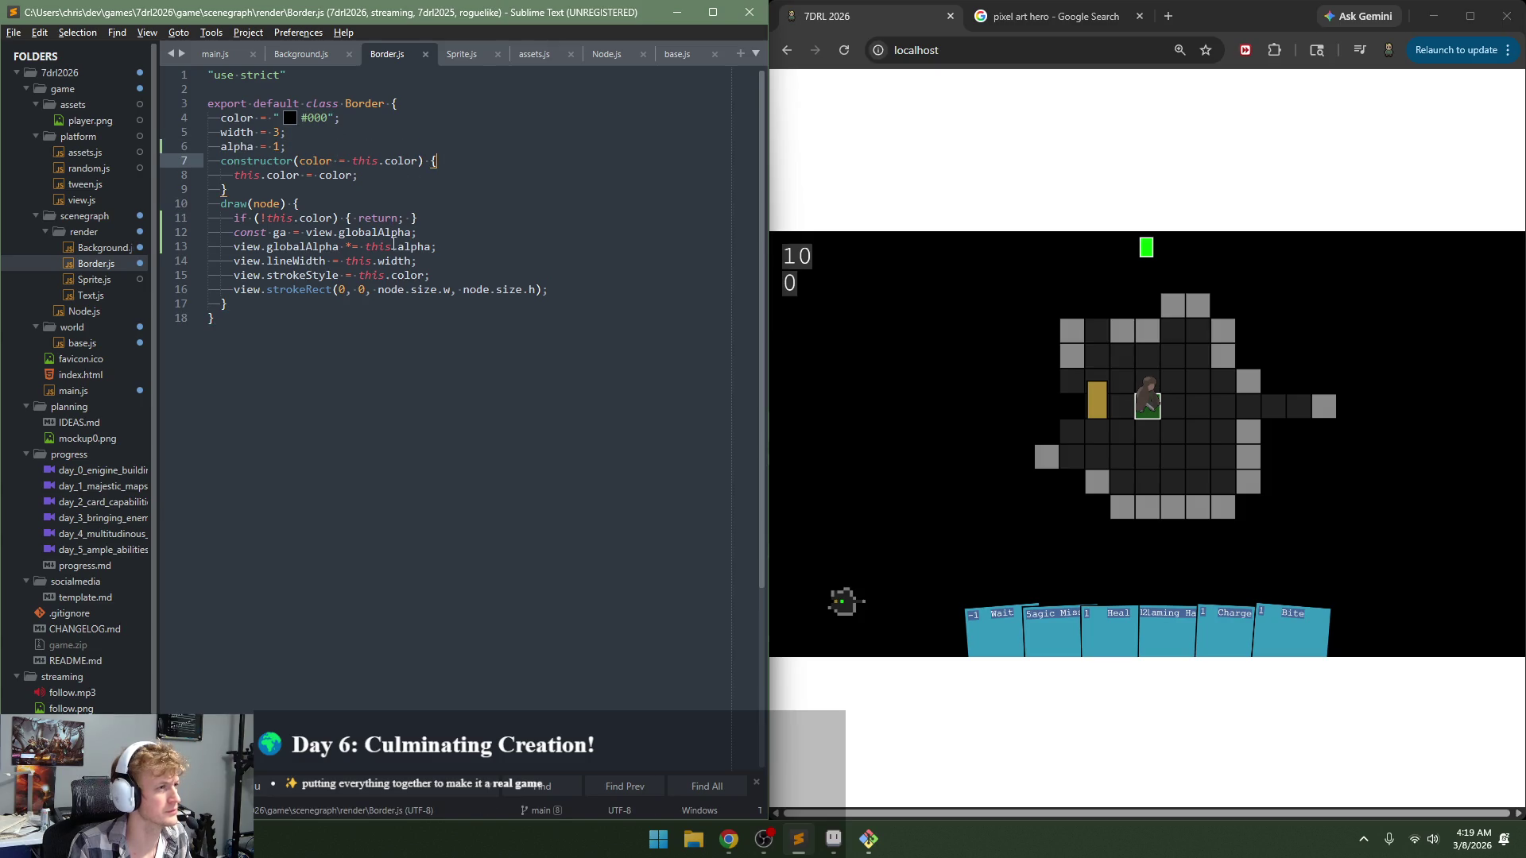
Step: Restore the original globalAlpha after Border's strokeRect, matching Background, and save
click(99, 248)
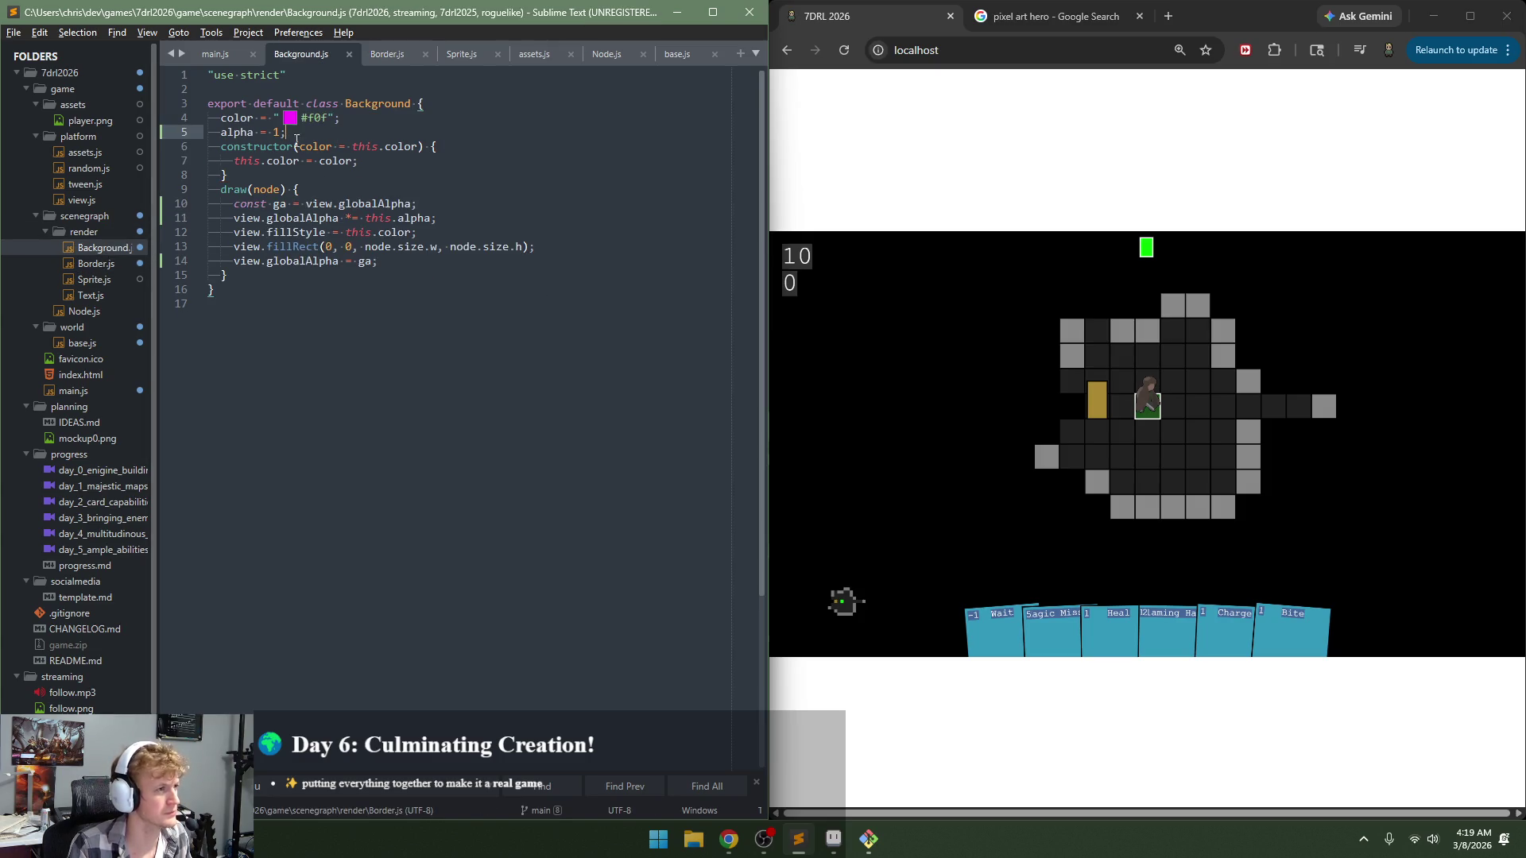
click(96, 263)
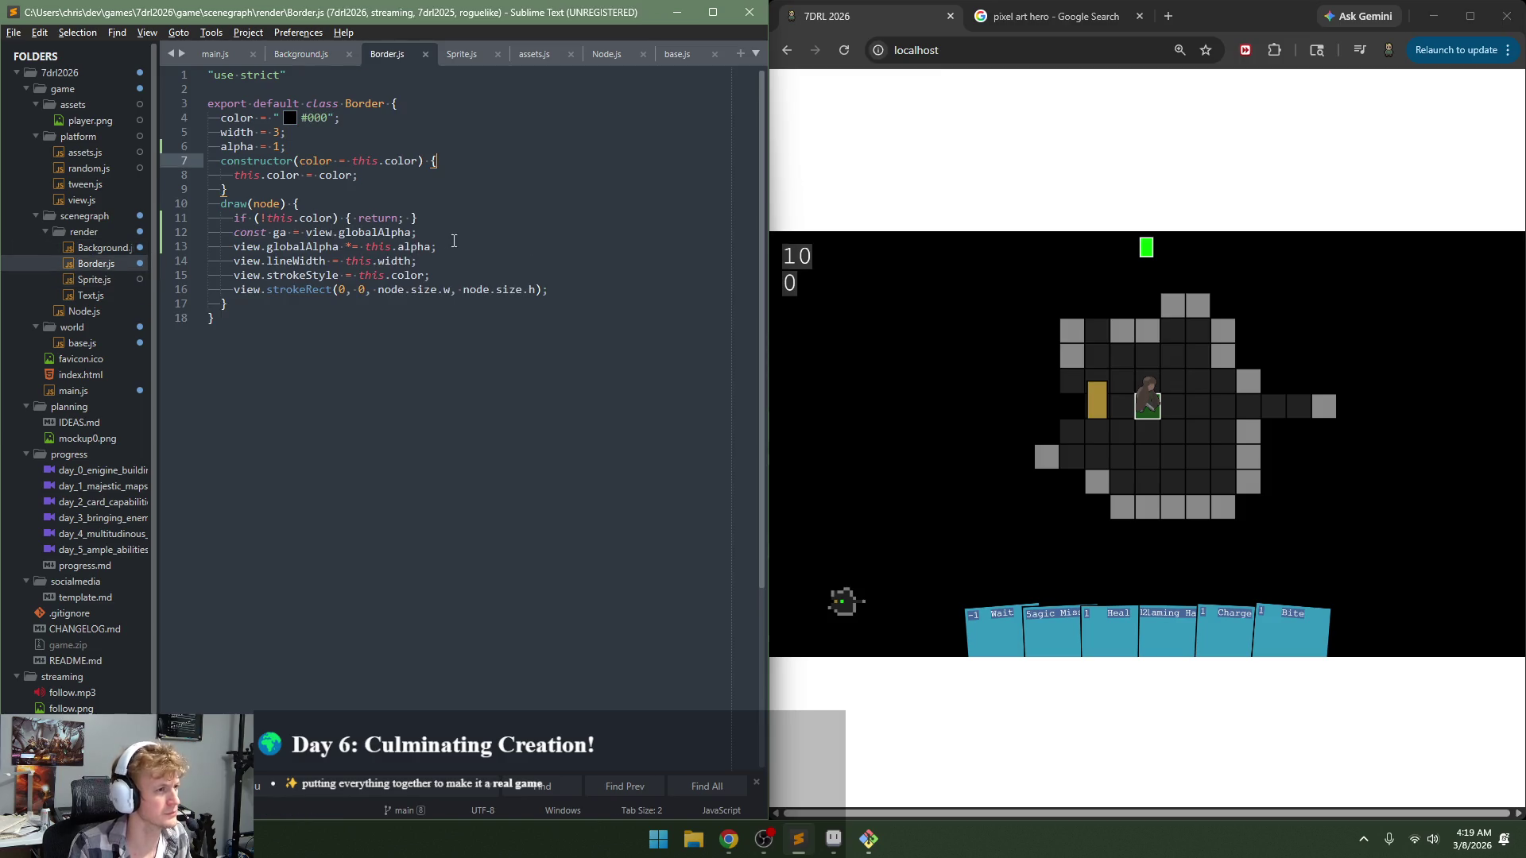
drag(439, 247, 173, 241)
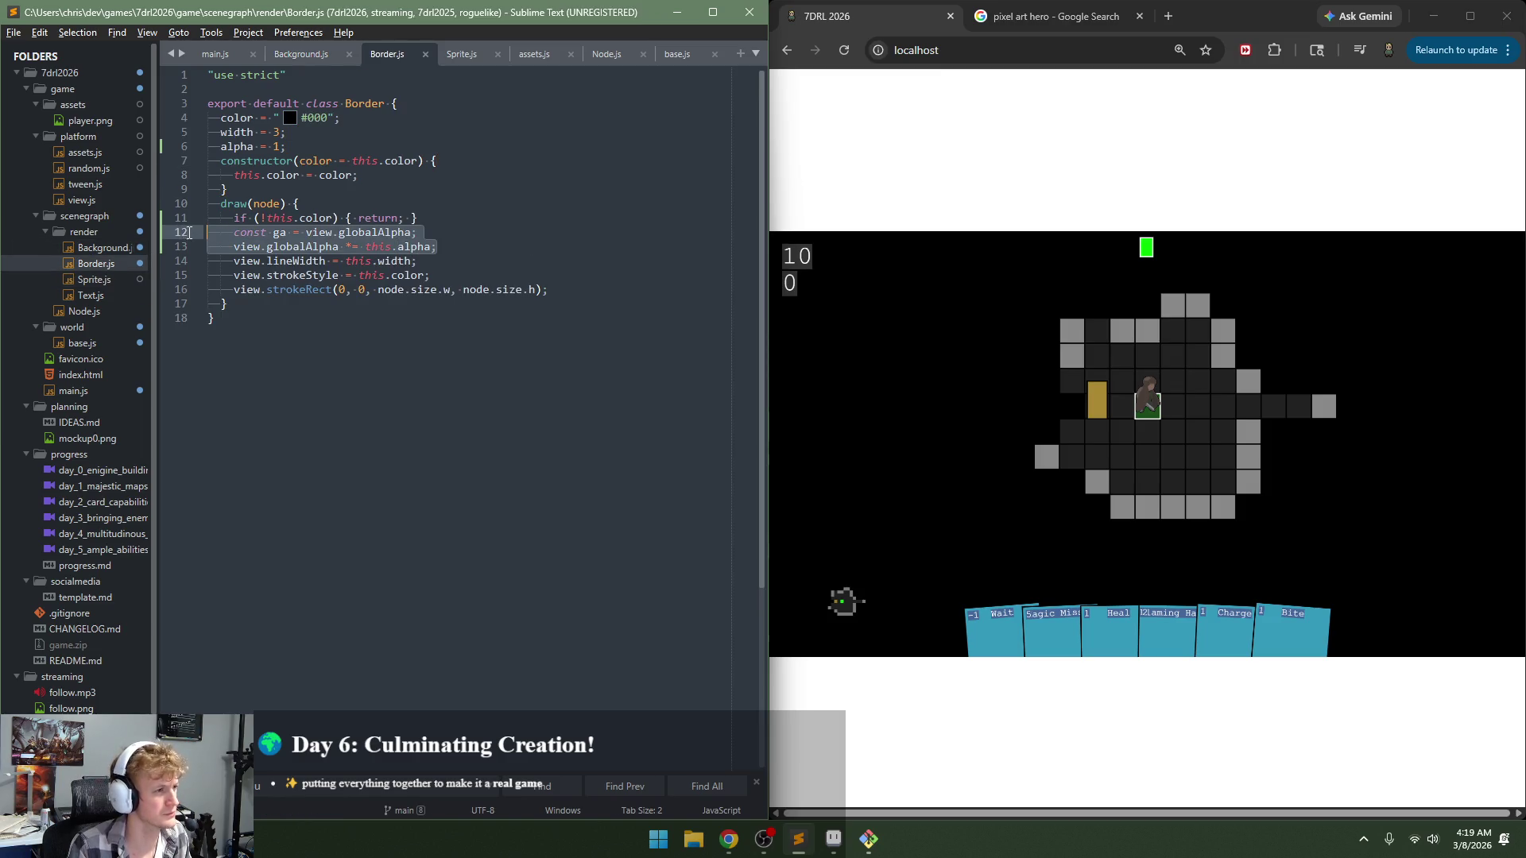
click(112, 249)
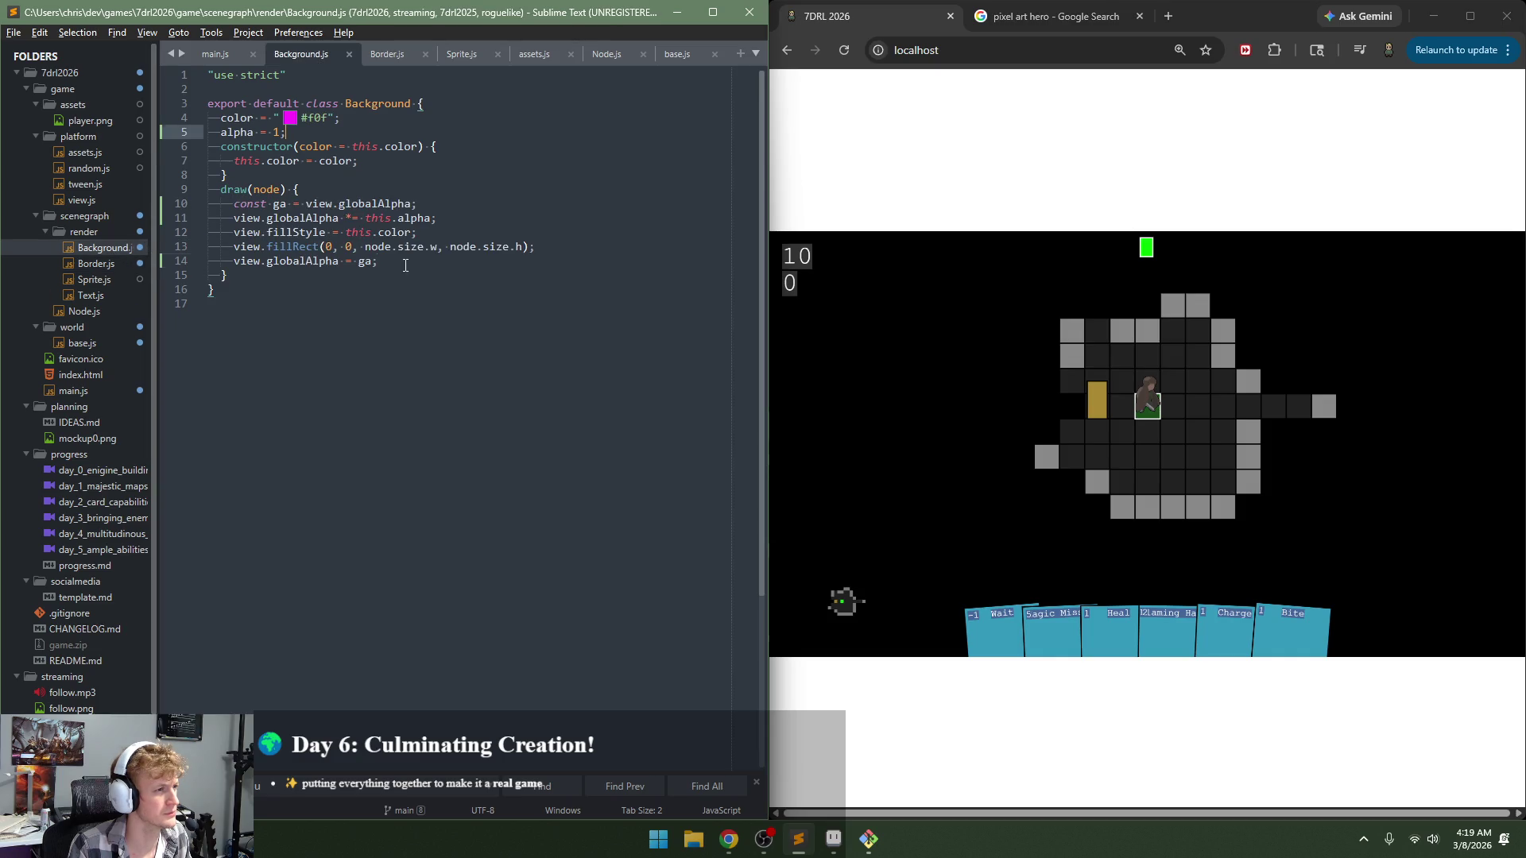
click(95, 264)
text(view.globalAlpha = ga;)
key(ctrl+s)
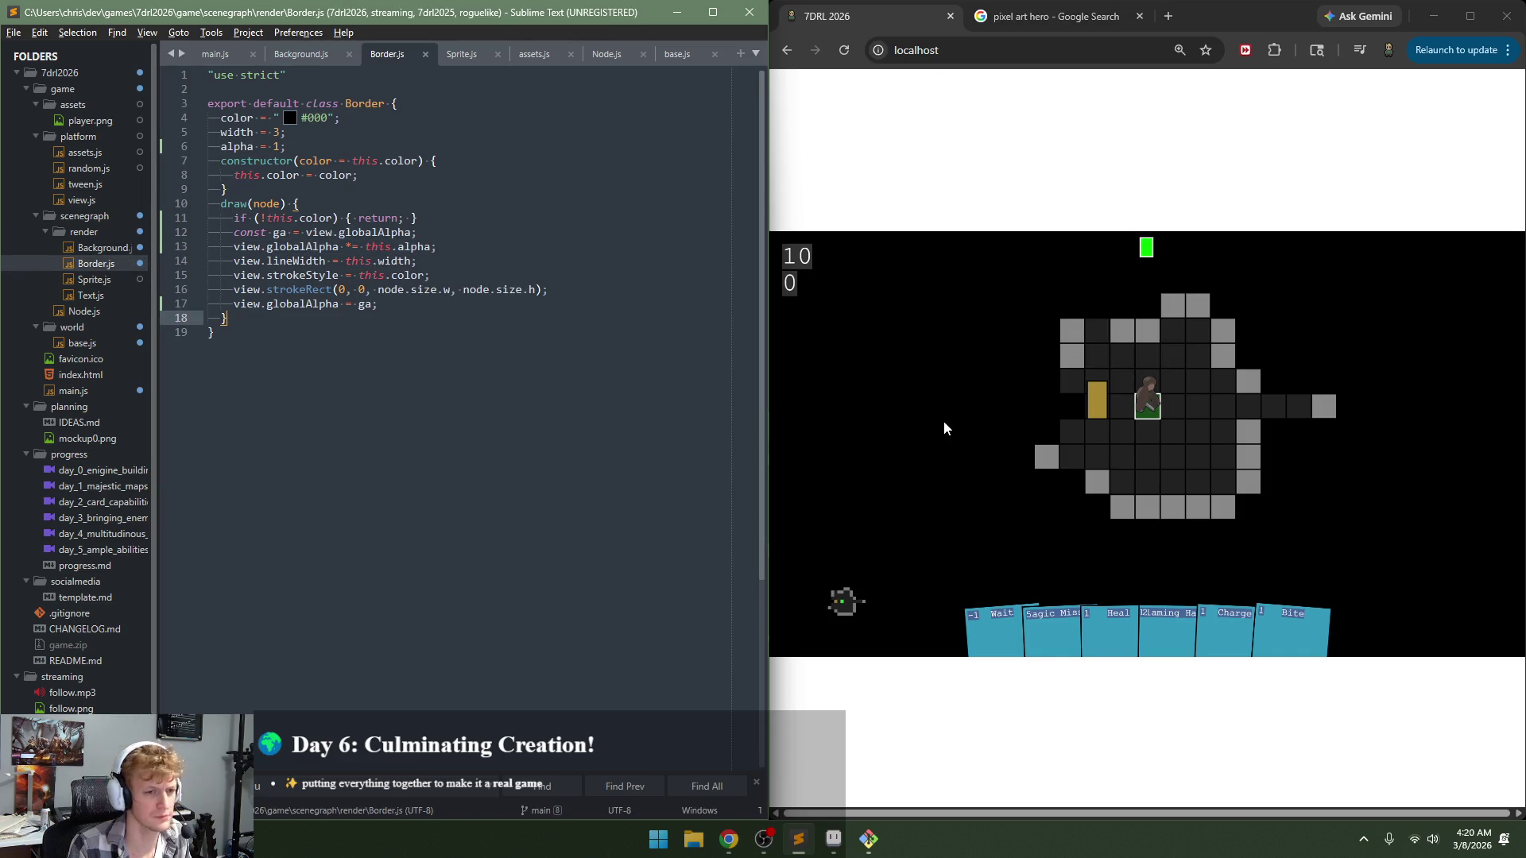
Step: Reload the game in Chrome and take a couple of turns to test the border fade
click(941, 430)
key(F5)
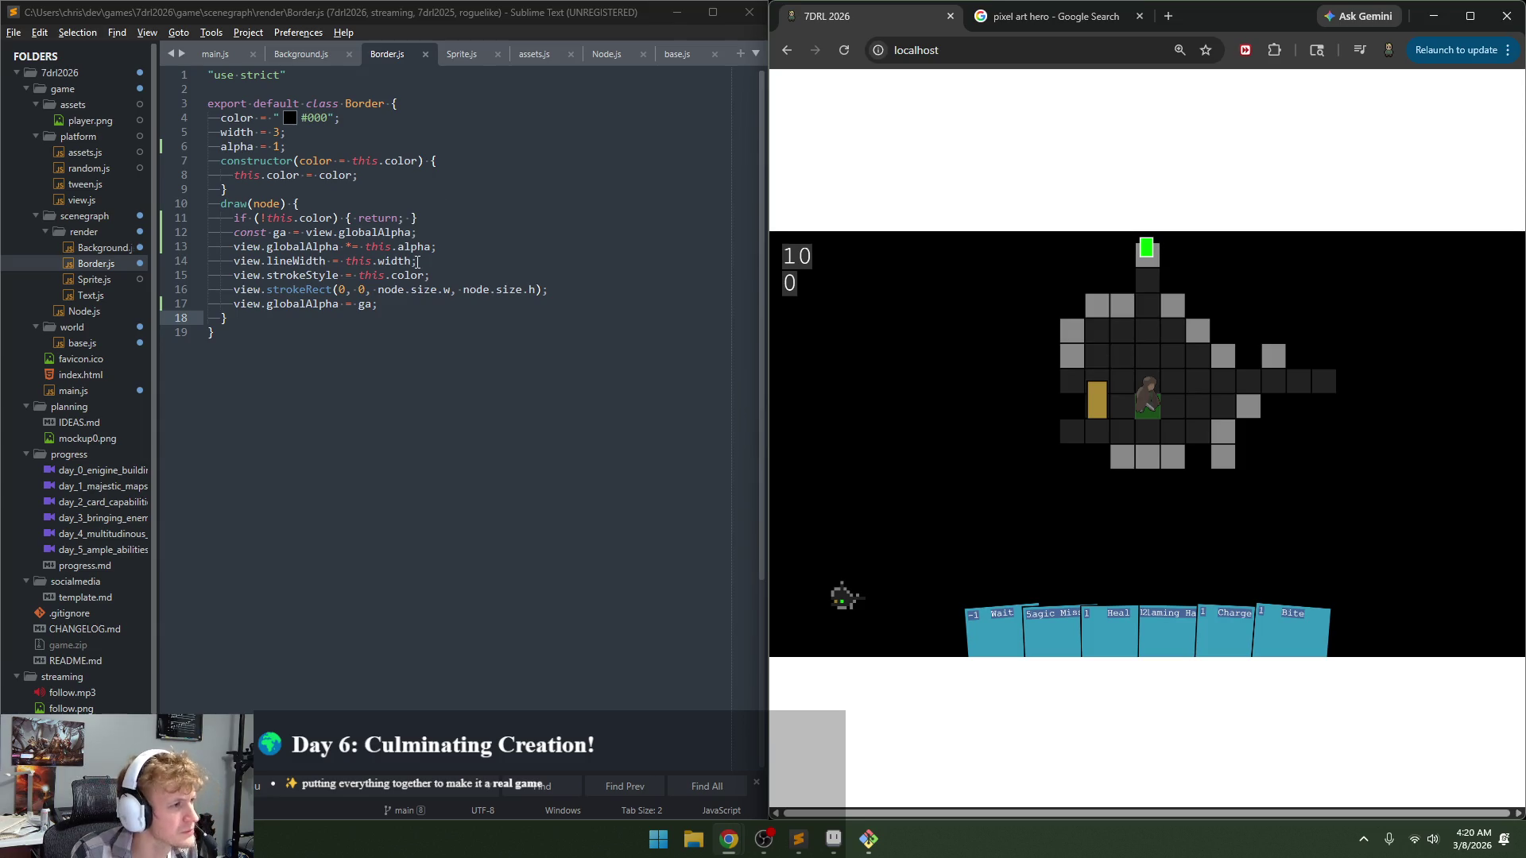
click(443, 244)
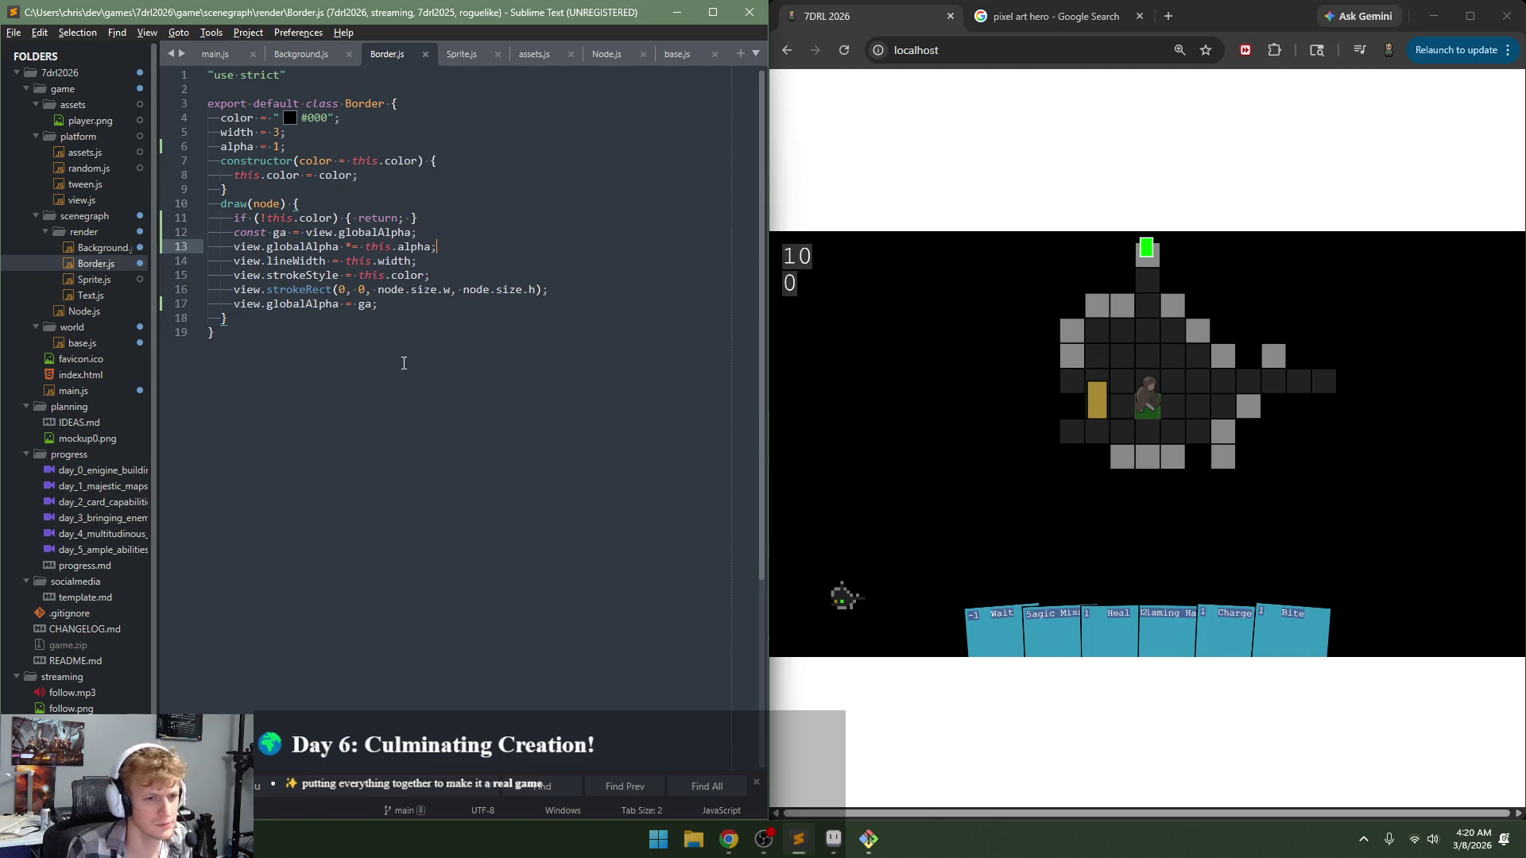
key(ctrl+s)
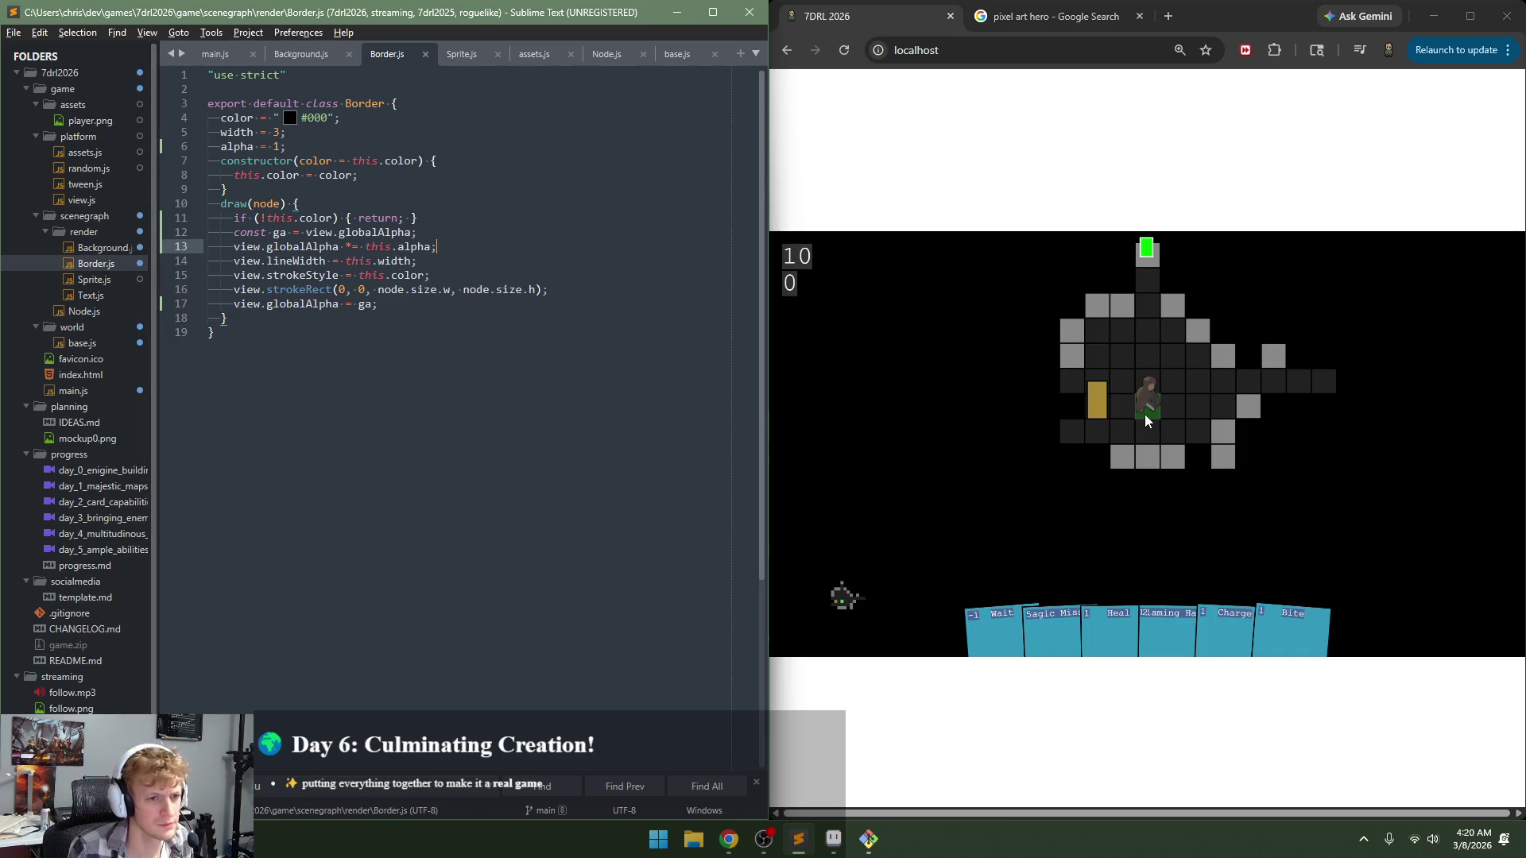
click(1148, 421)
click(1208, 422)
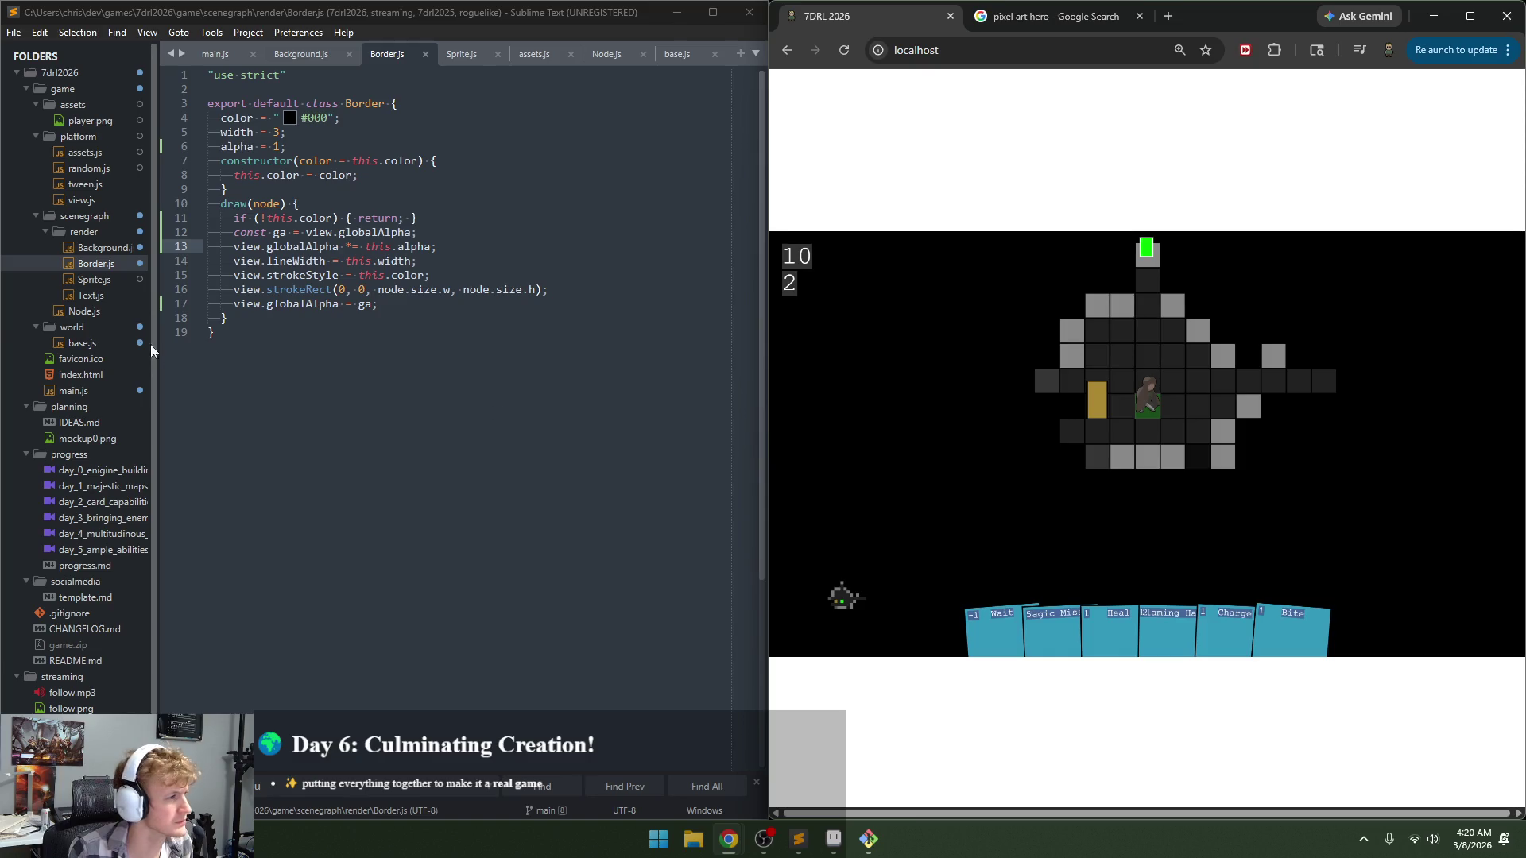
click(100, 395)
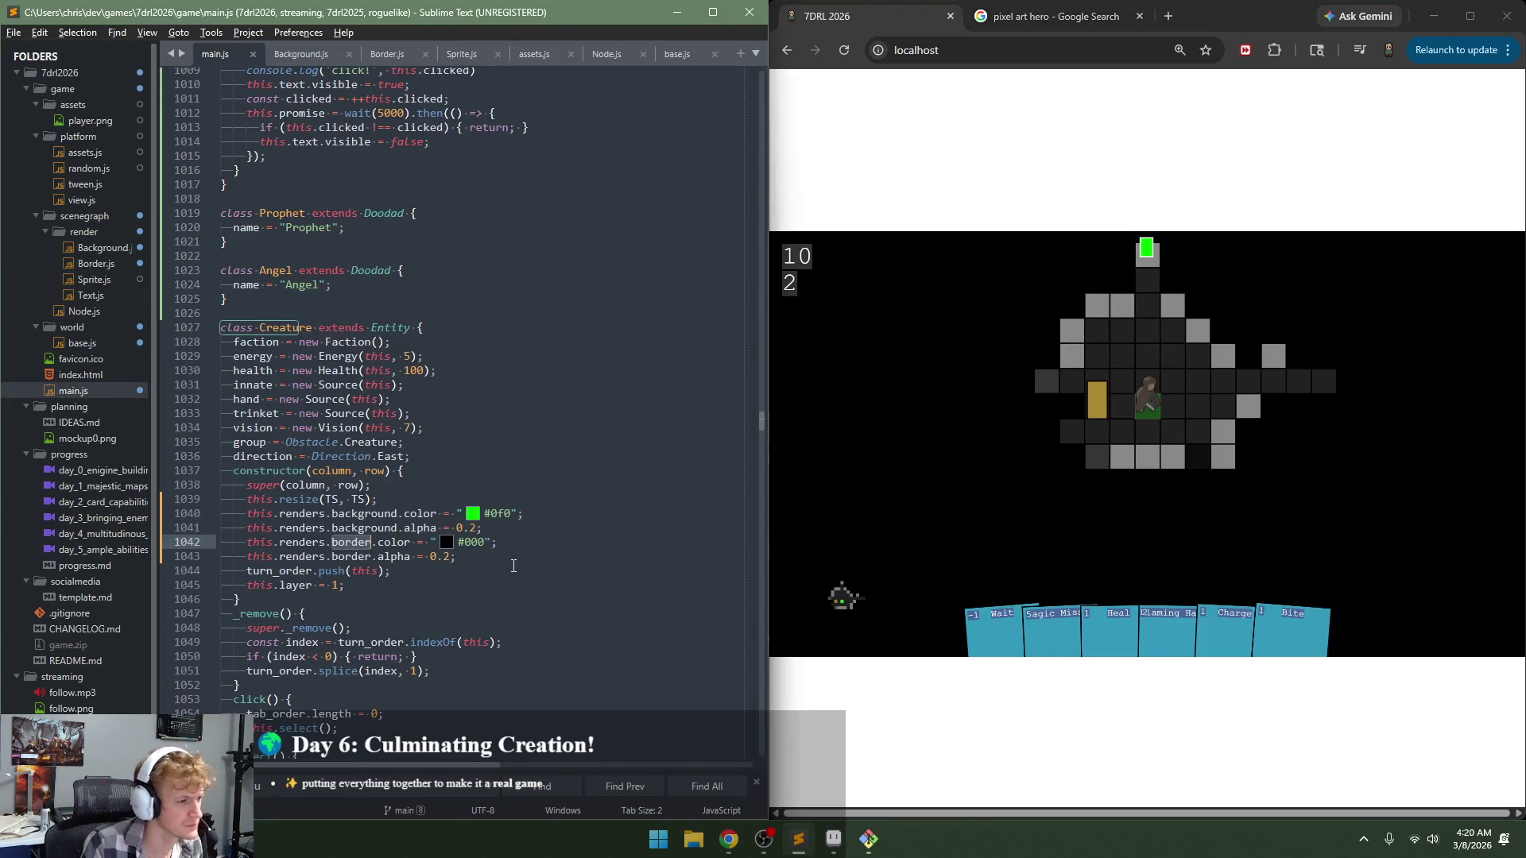
Step: Try a border alpha of 0.5 in main.js, save, and reload the game
click(450, 556)
key(BackSpace)
text(5)
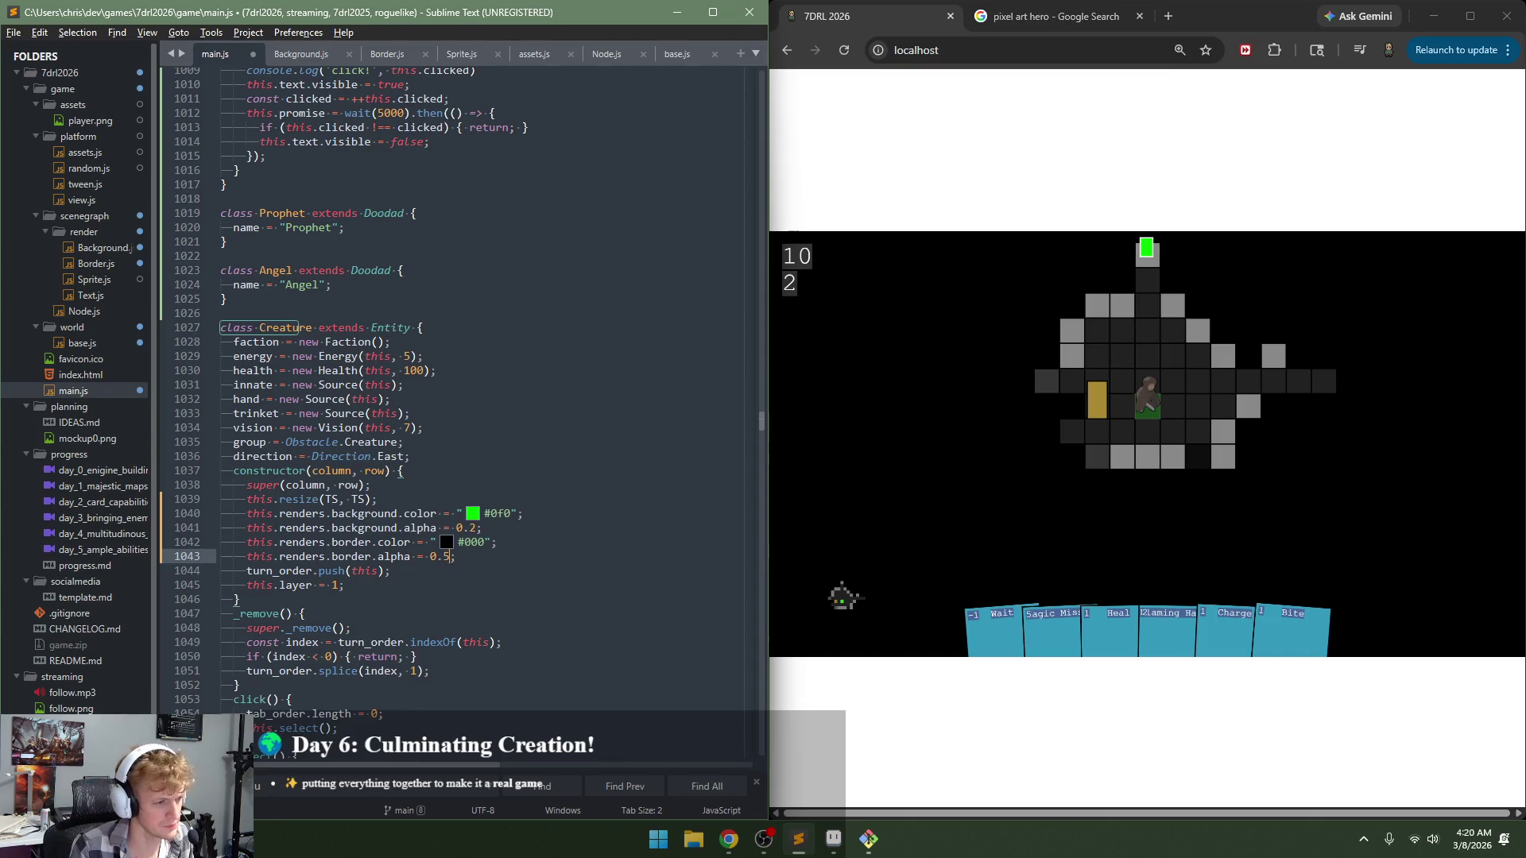
key(ctrl+s)
click(992, 536)
key(F5)
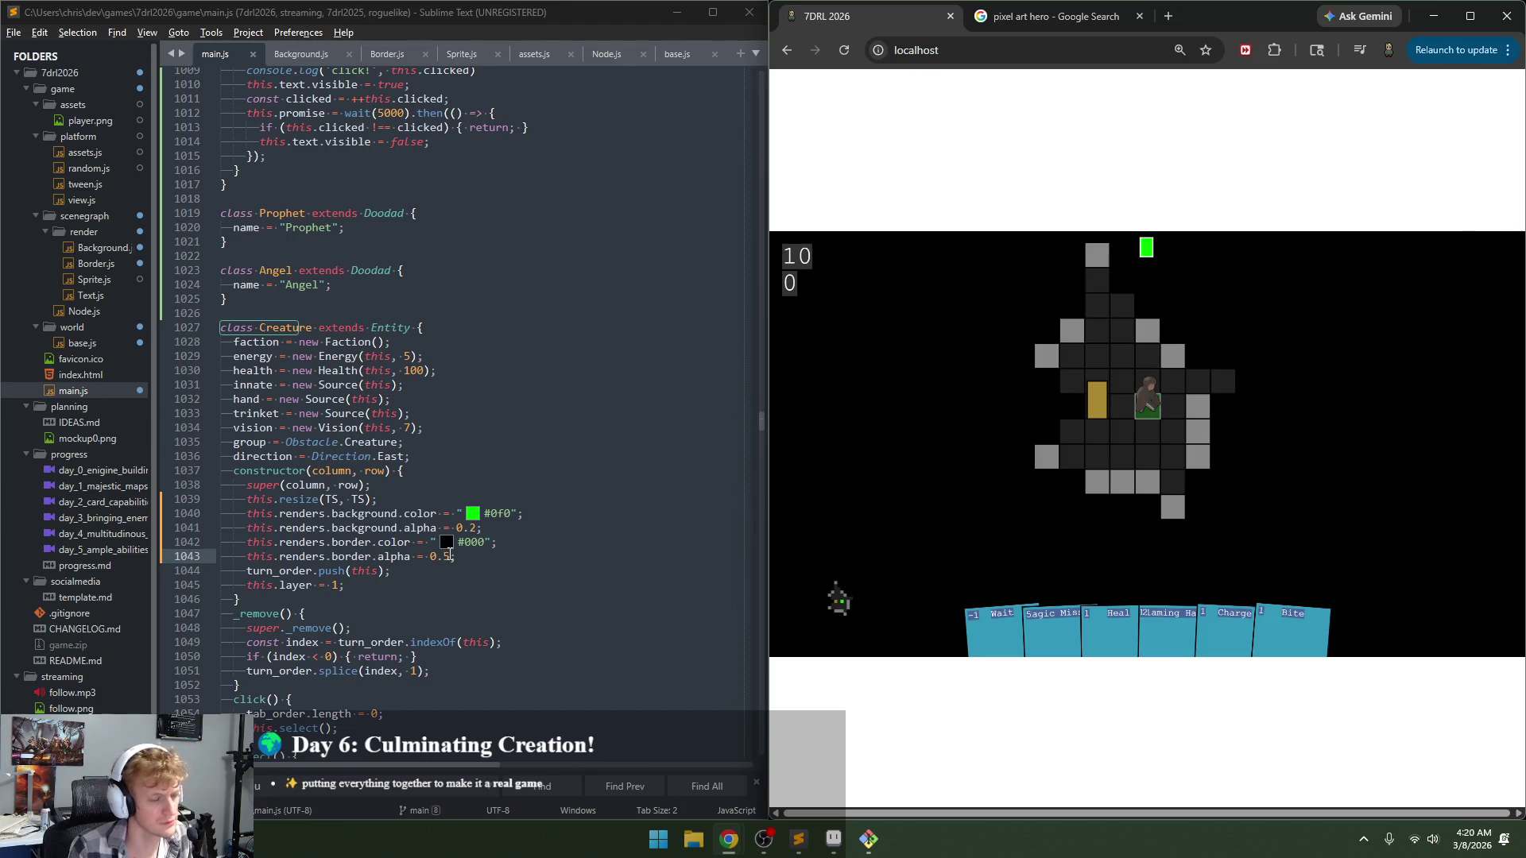
Step: Try a border alpha of 0.7 instead, save, and reload the game to compare
click(450, 556)
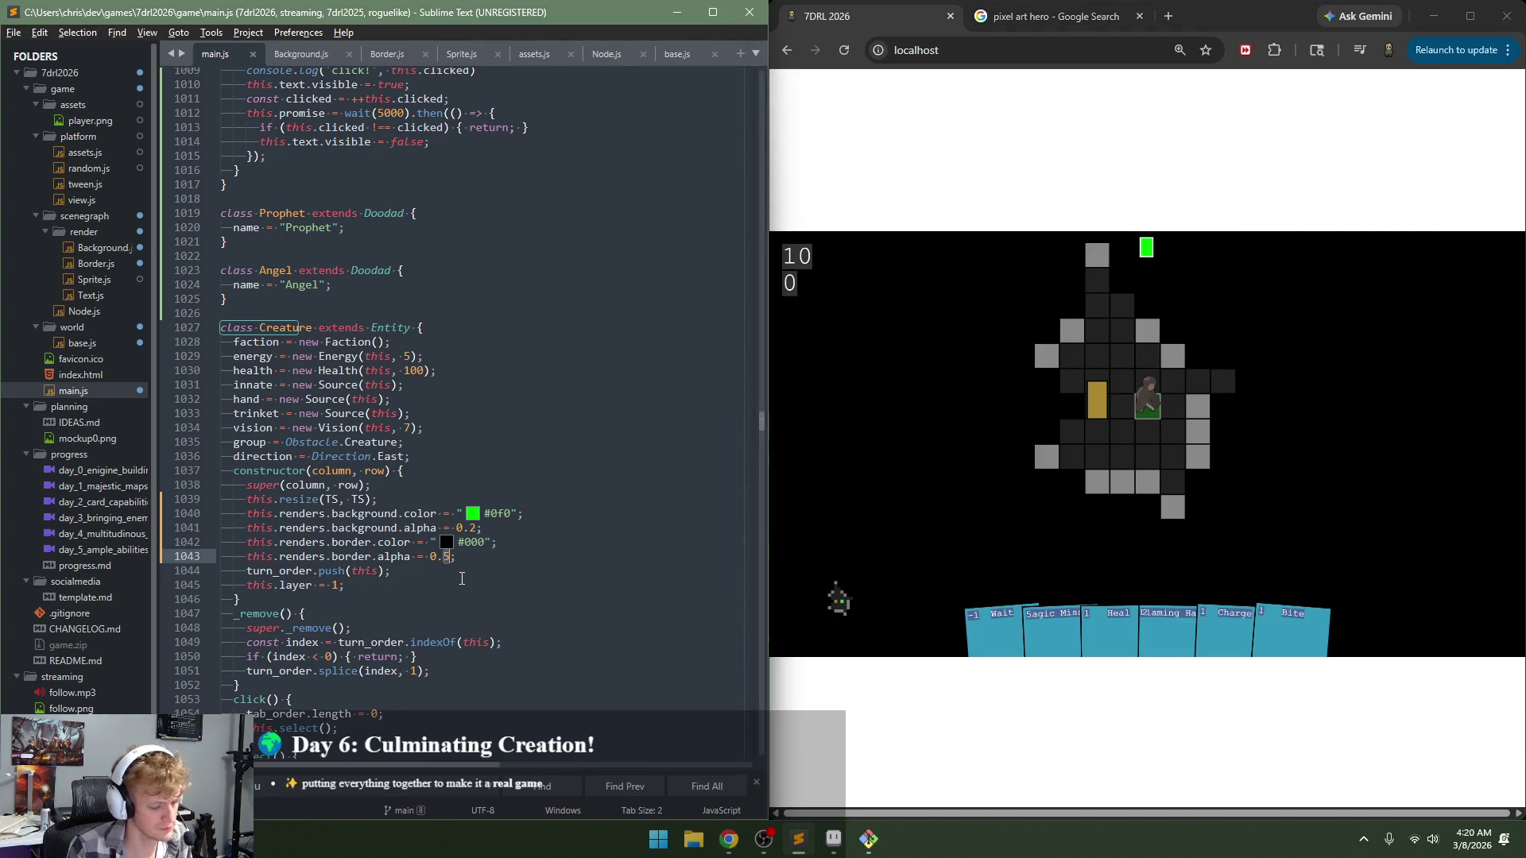
key(BackSpace)
text(7)
key(ctrl+s)
click(1001, 573)
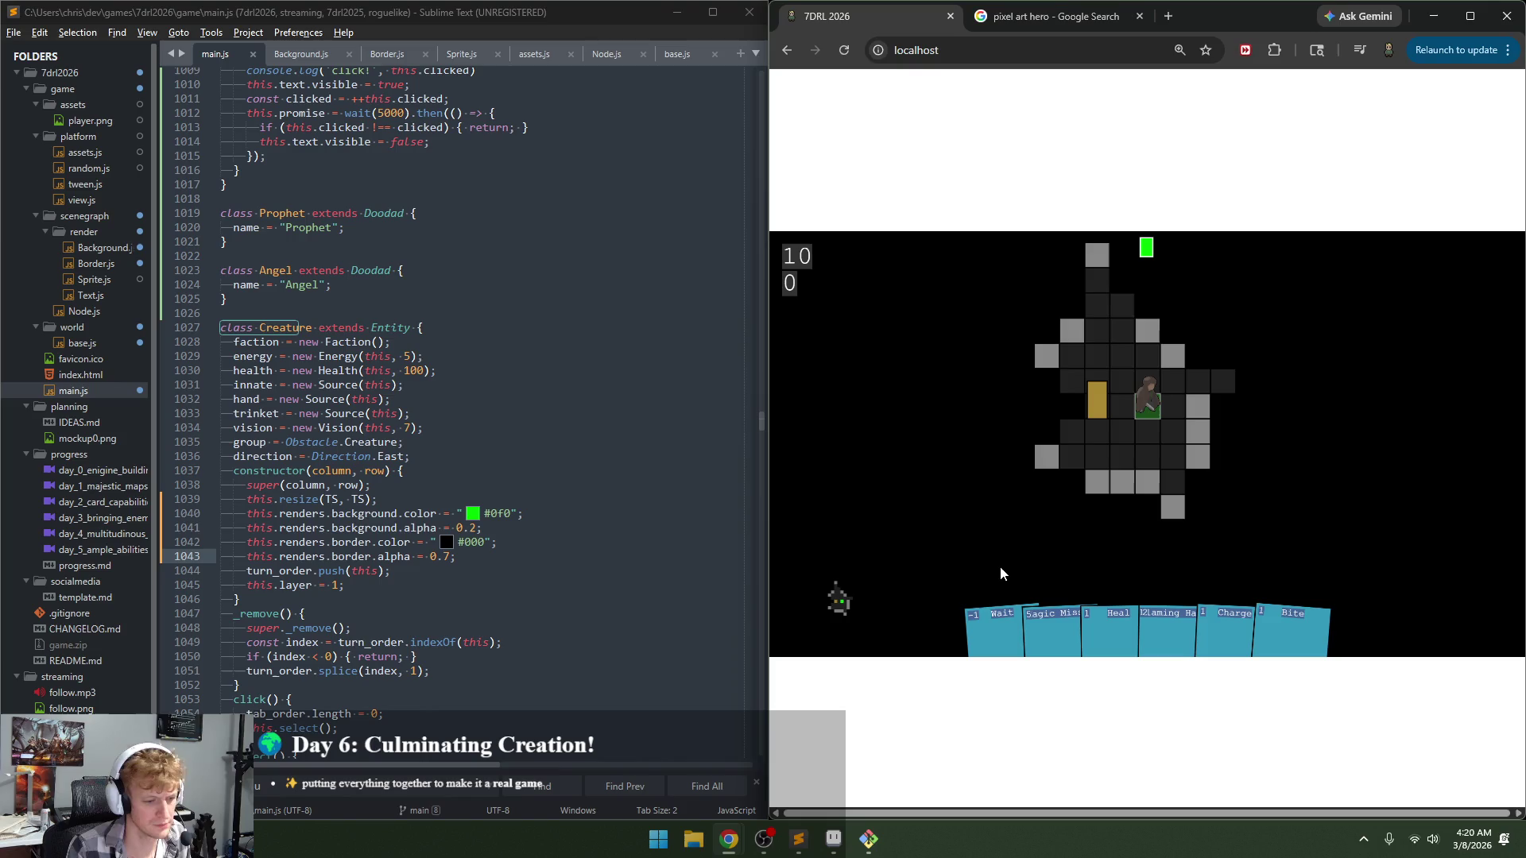
key(F5)
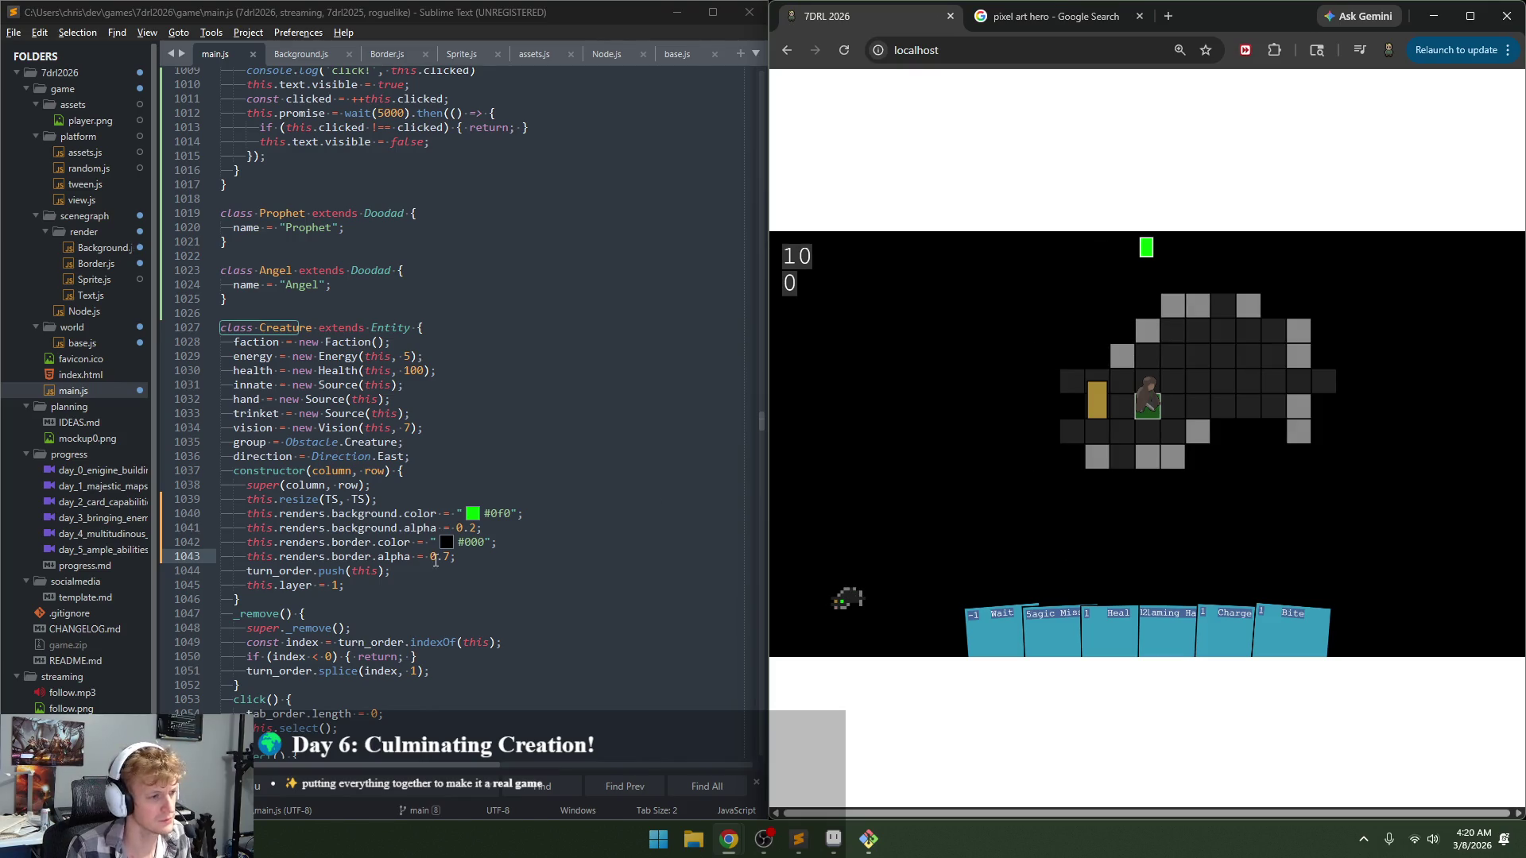
Step: Settle on border alpha 0.6, save, reload, and check it in the game
click(450, 557)
key(BackSpace)
text(6)
key(ctrl+s)
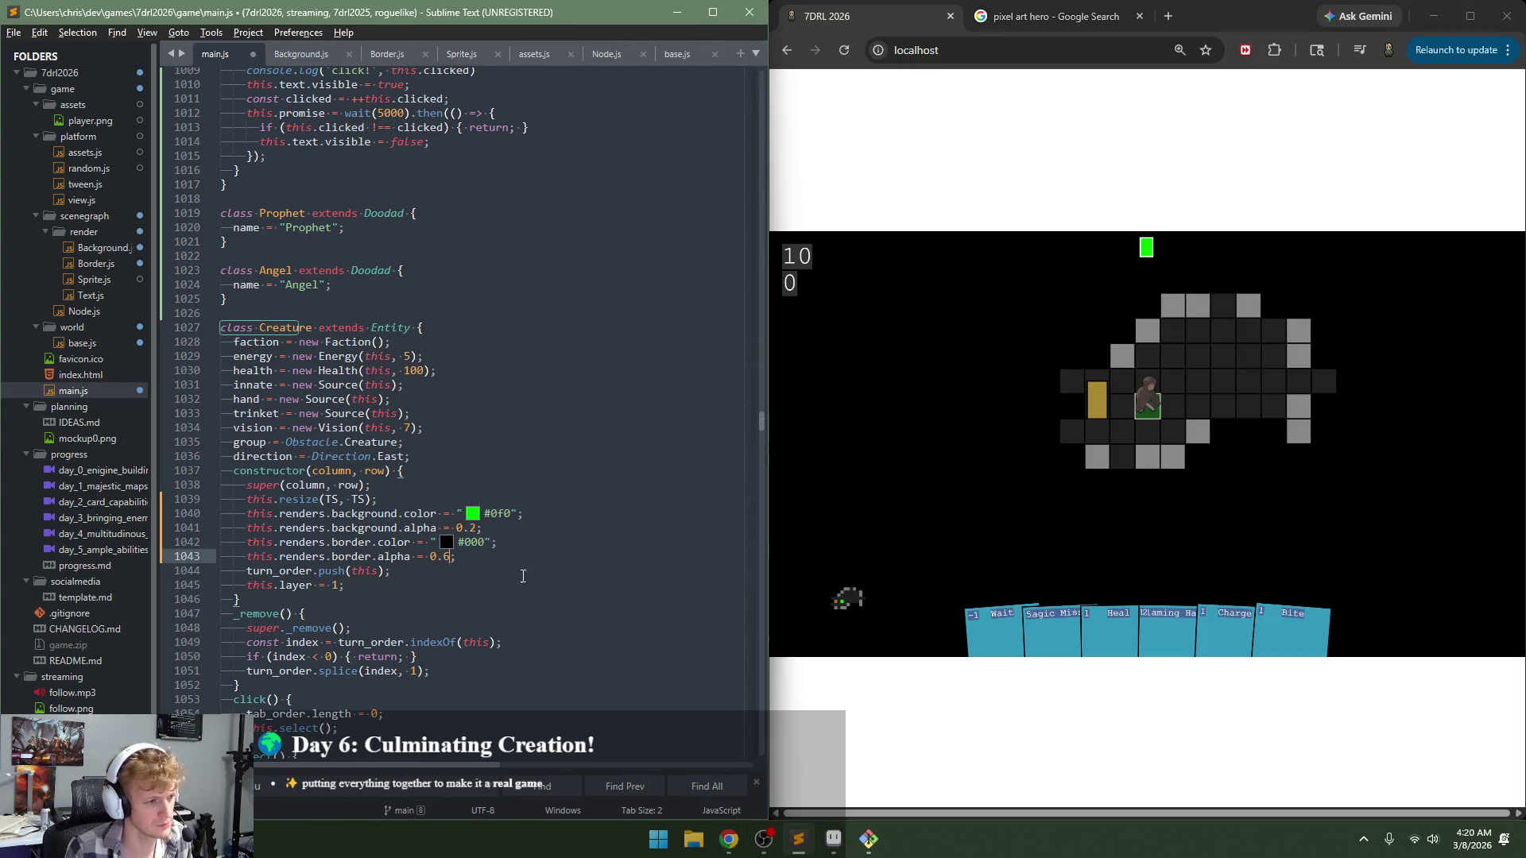
click(1016, 526)
key(F5)
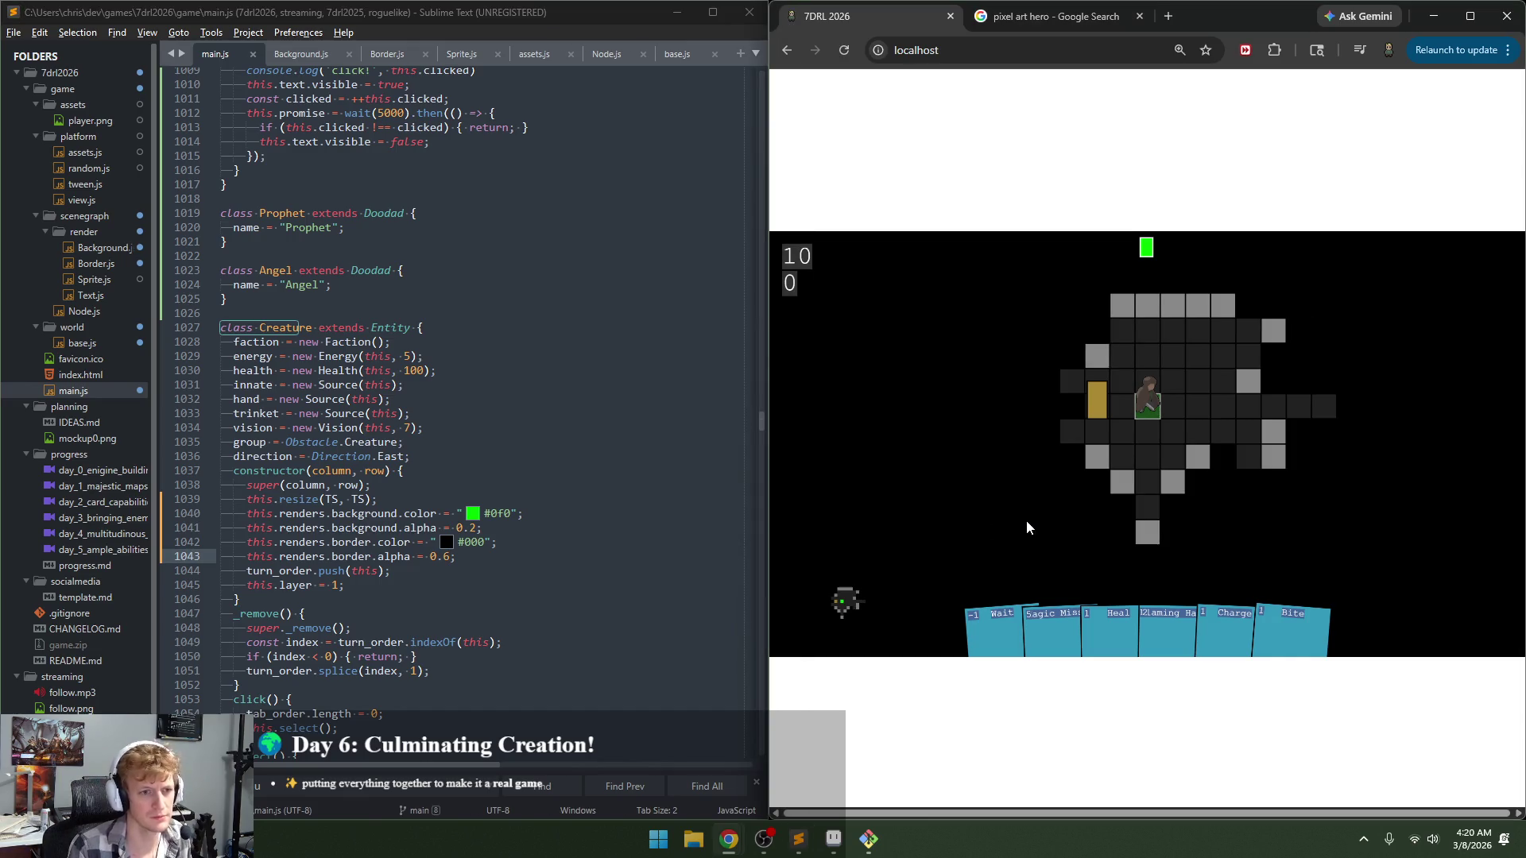
click(1101, 407)
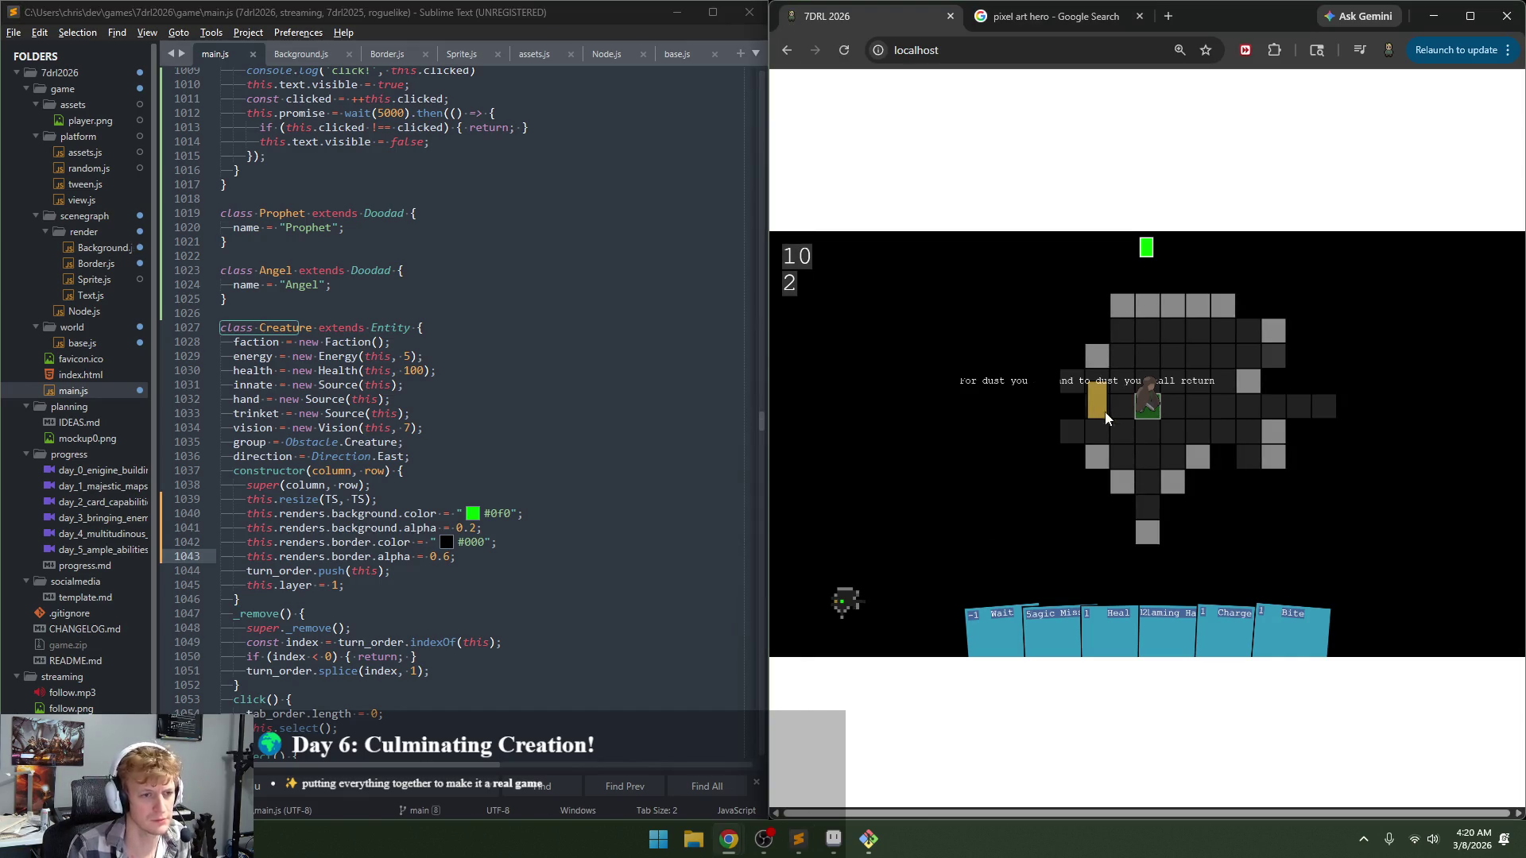
click(1157, 452)
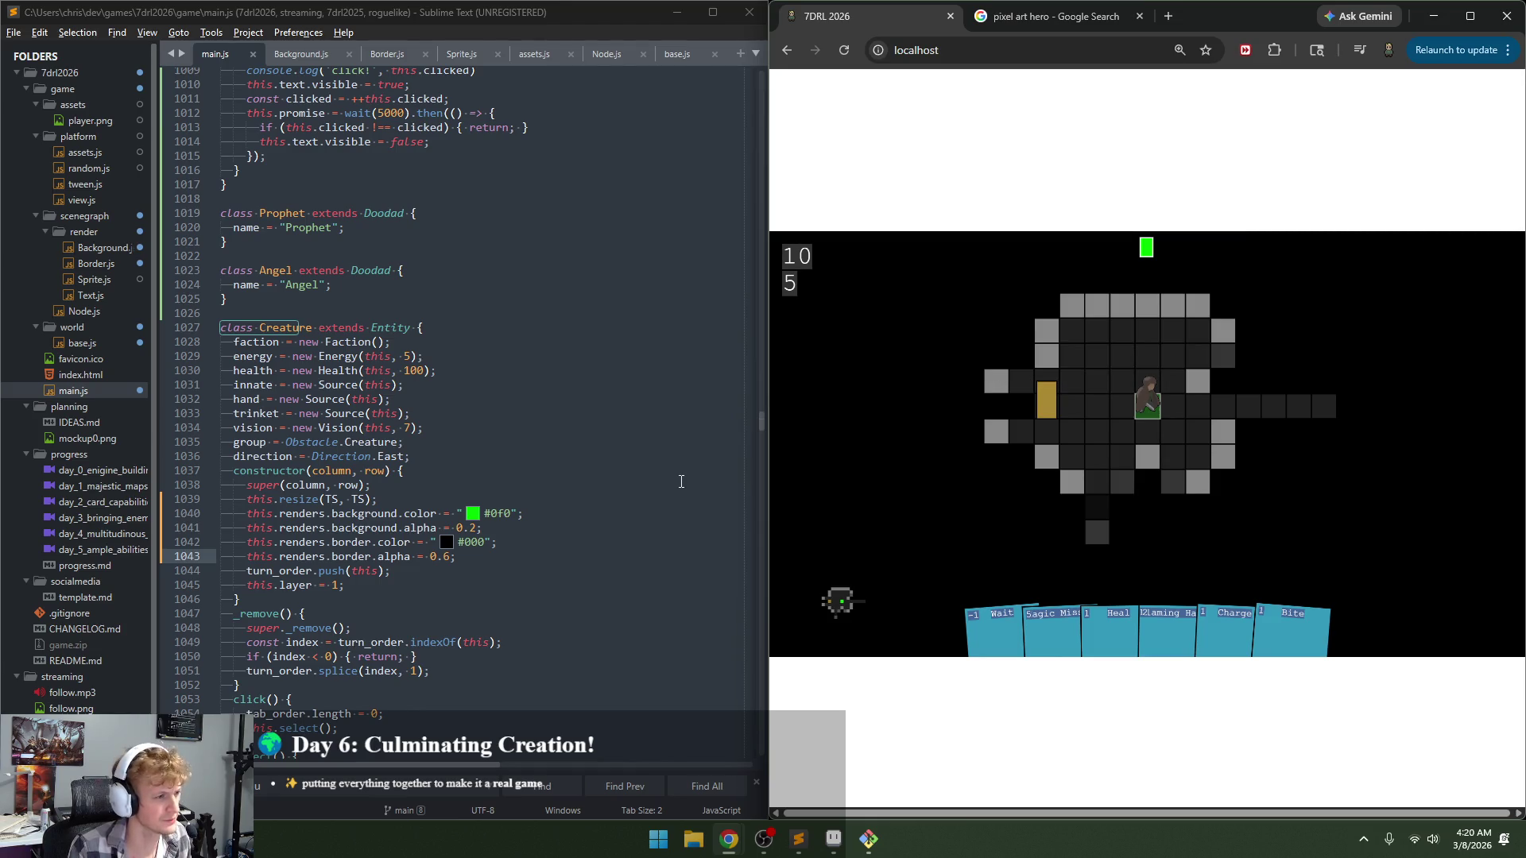
Step: Copy the Creature's four colour and alpha lines
click(522, 538)
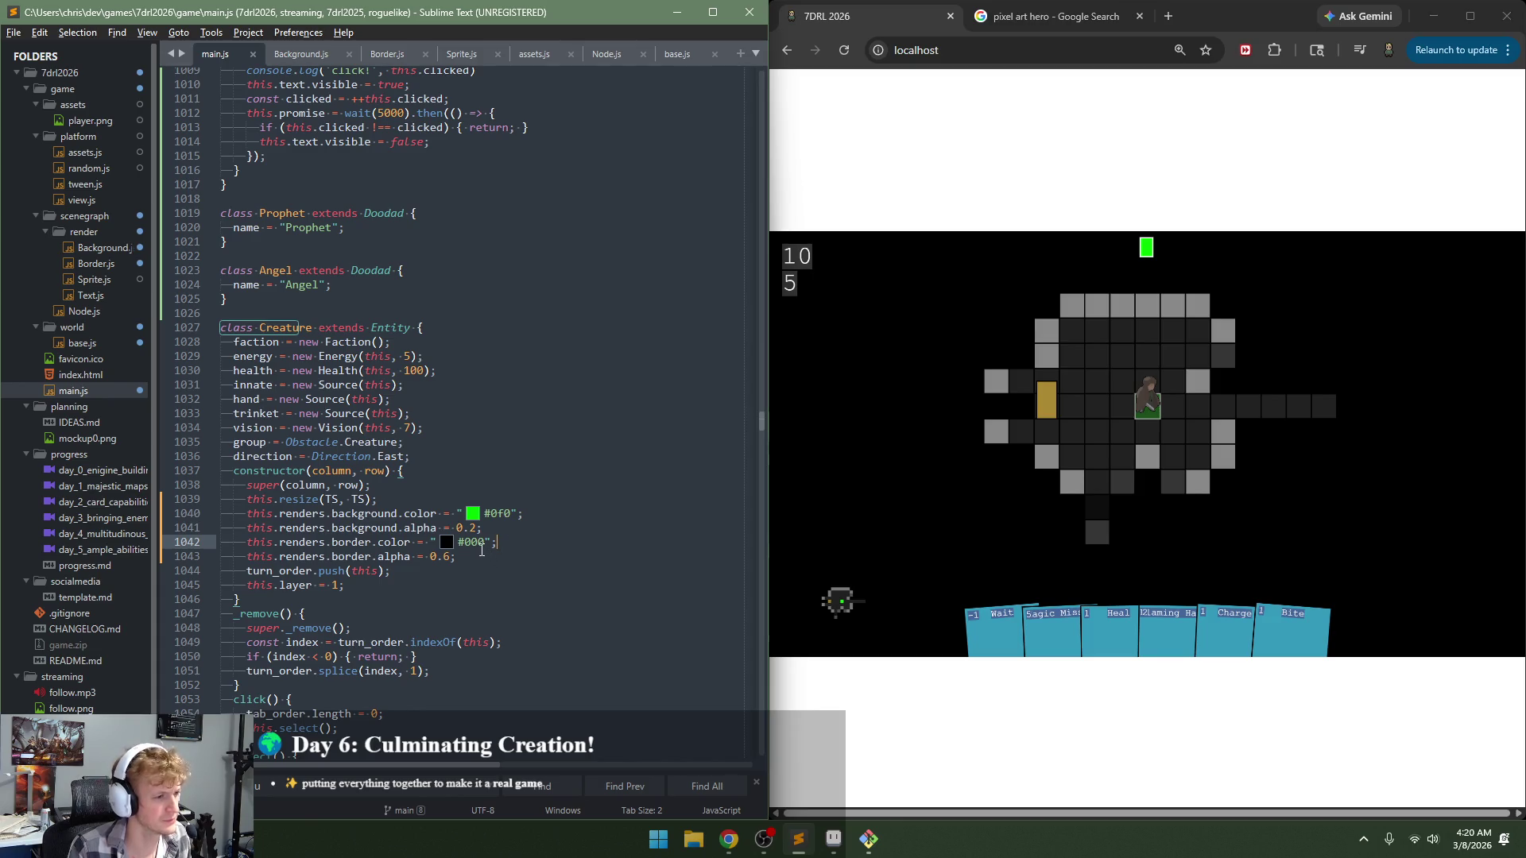
key(Down)
key(shift+Up)
key(shift+Up)
key(shift+Up)
key(shift+Home)
key(ctrl+c)
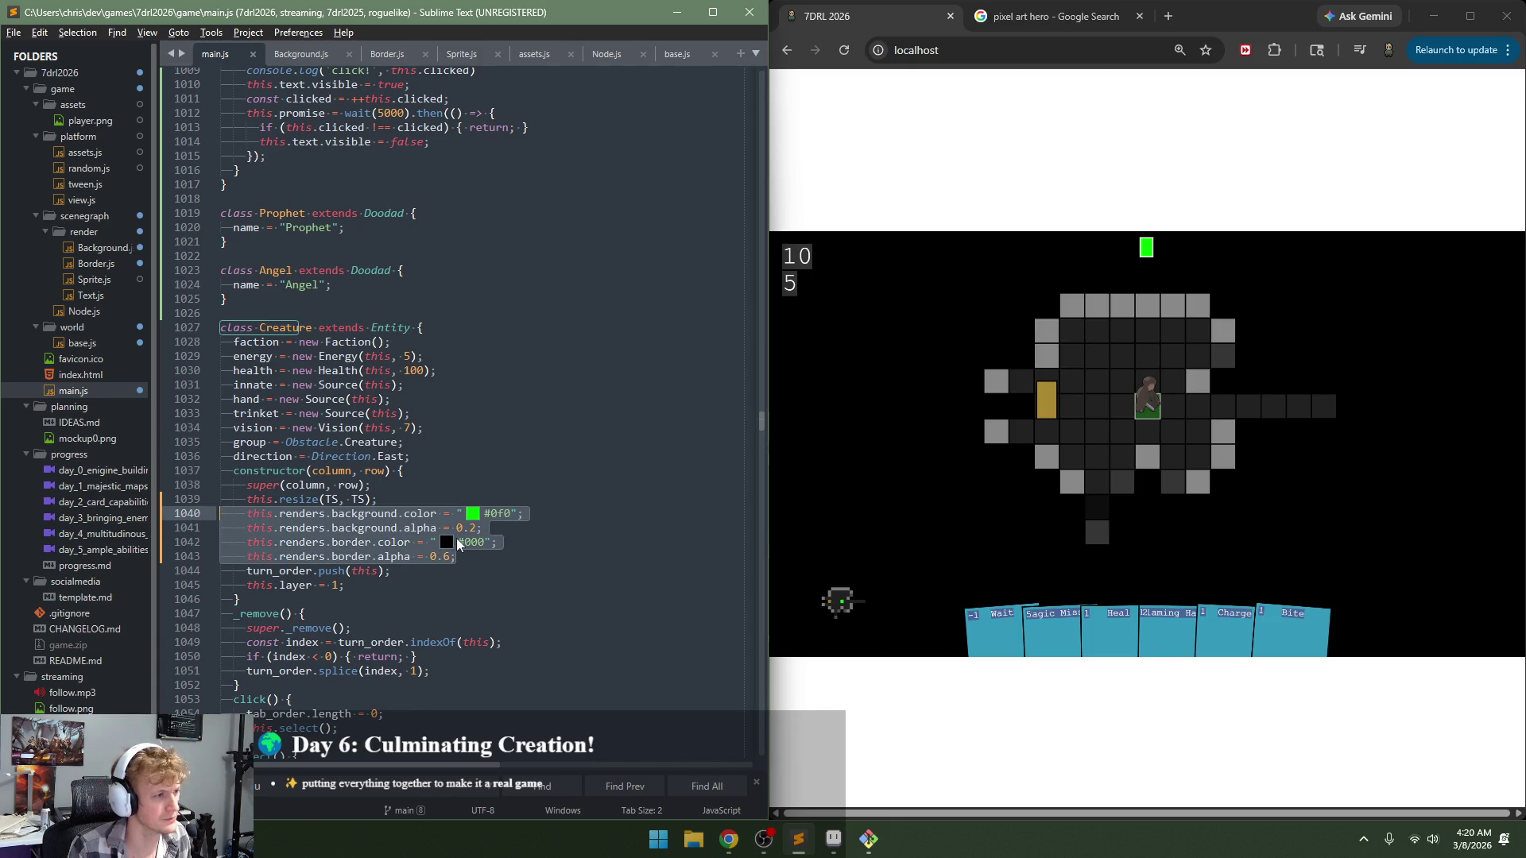
Step: Jump from Creature's parent class to the Entity class definition with F12
scroll(459, 540, up, 8)
scroll(459, 540, up, 1)
scroll(459, 541, up, 2)
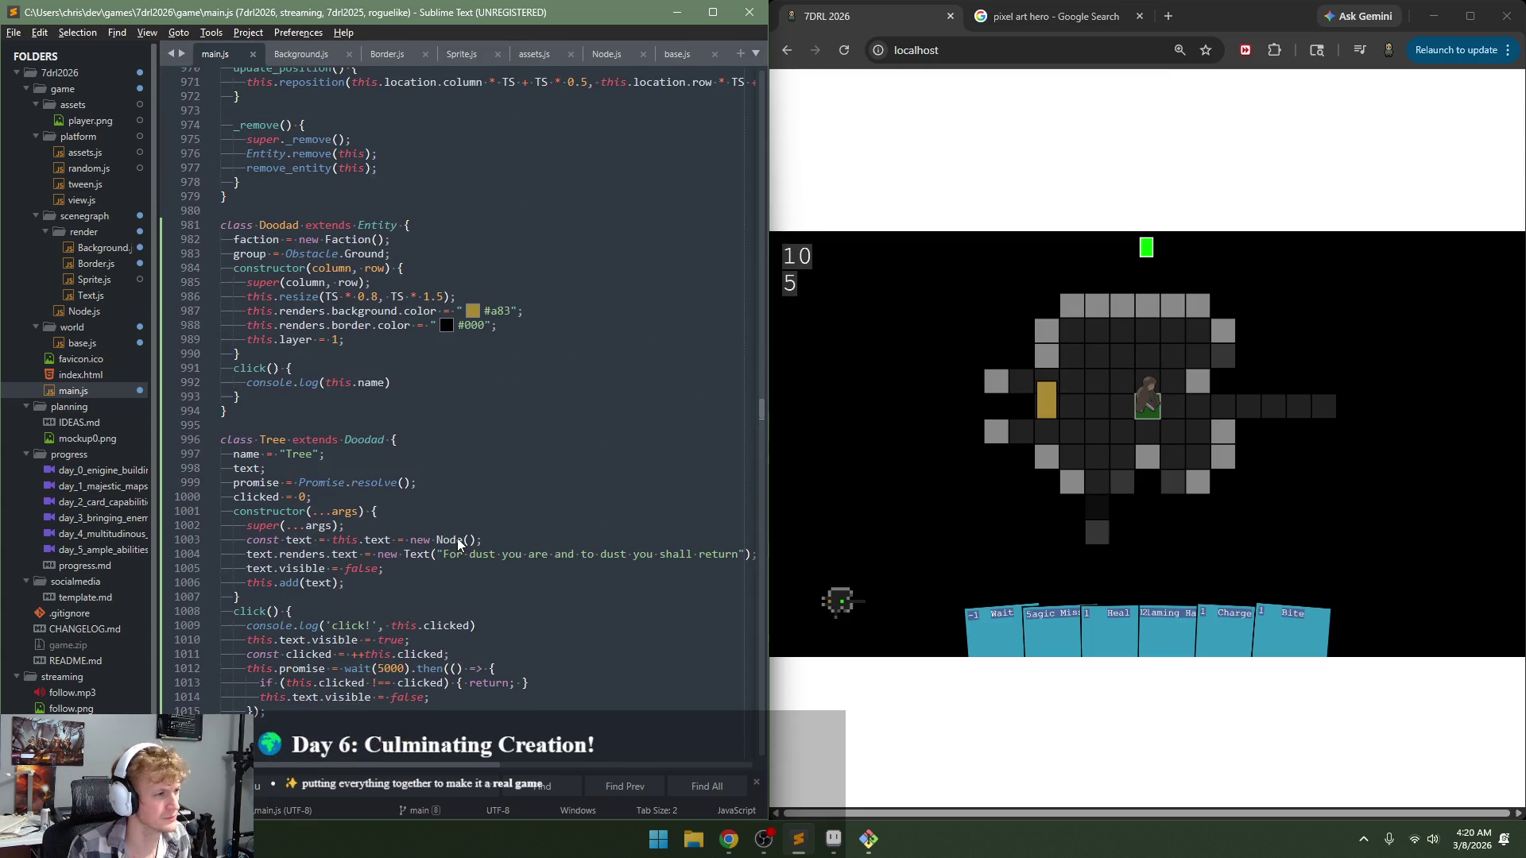
scroll(458, 541, up, 2)
scroll(458, 538, up, 4)
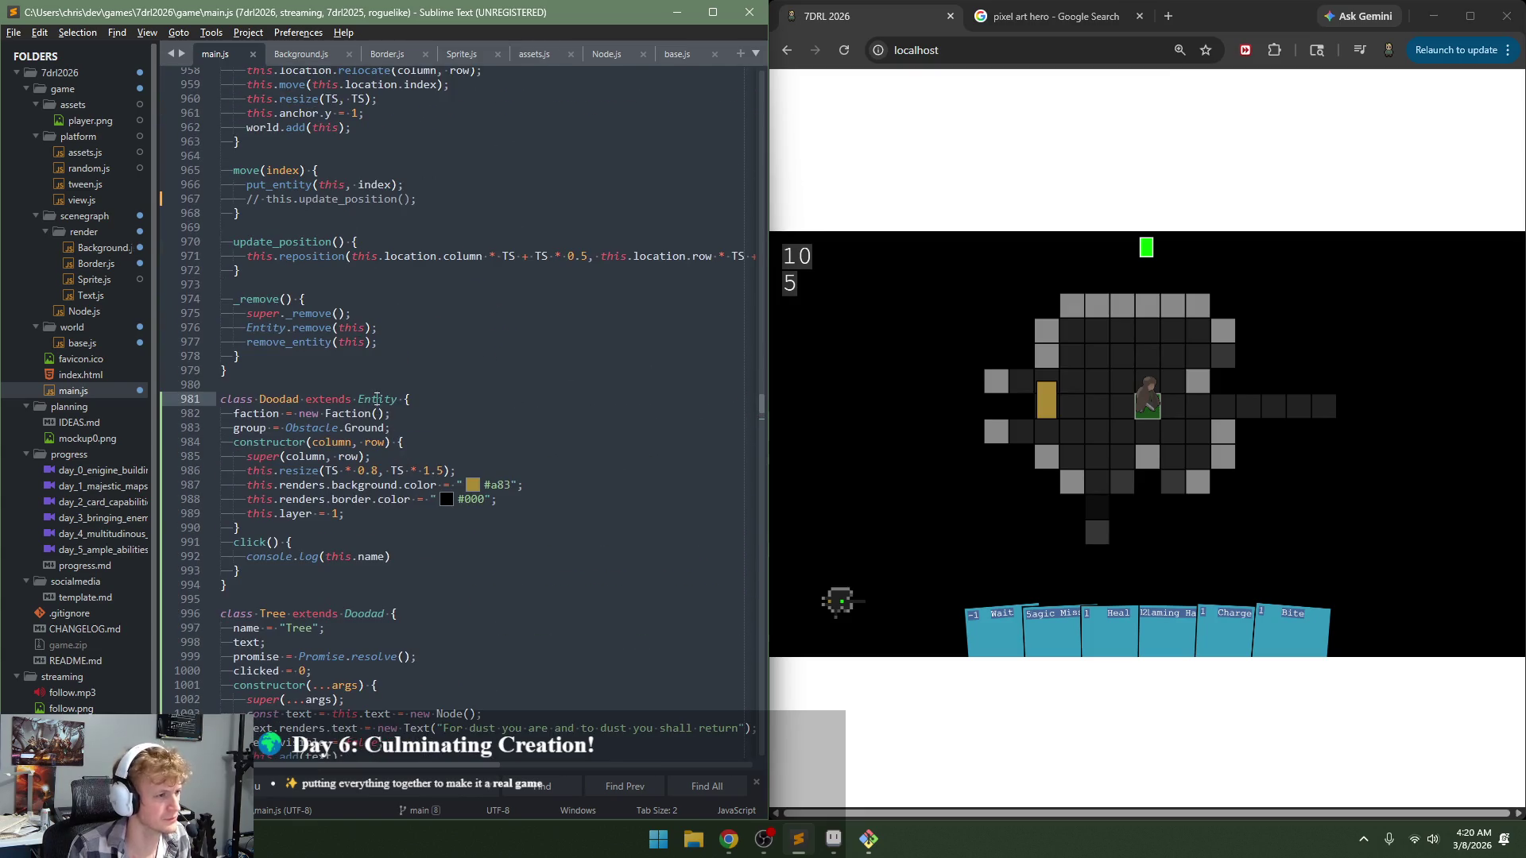
click(378, 399)
key(F12)
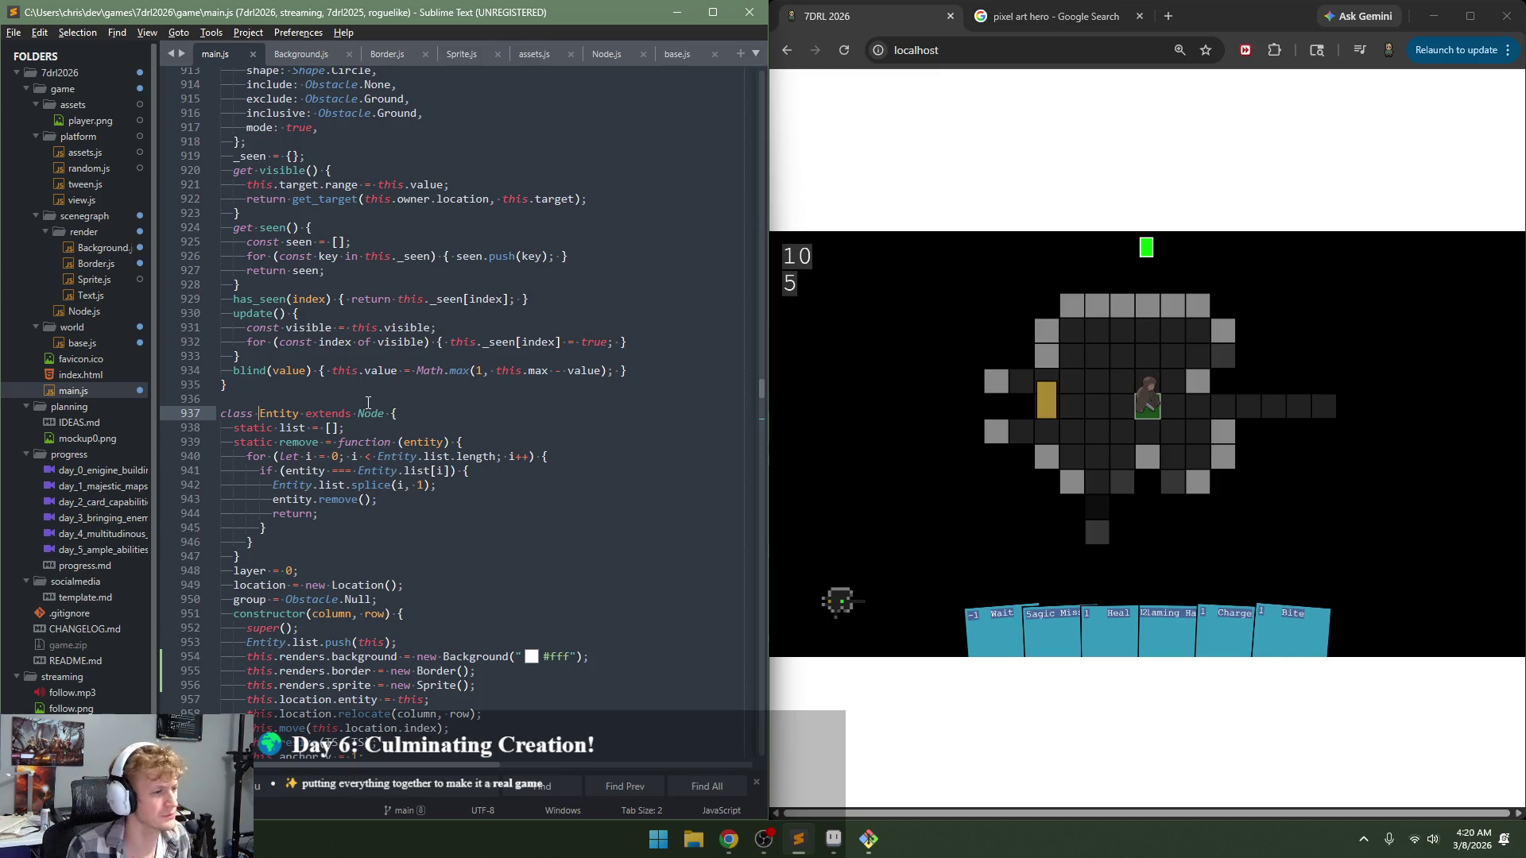
Step: Paste the colour and alpha lines into the Entity constructor, fix indentation, and save
scroll(449, 566, down, 2)
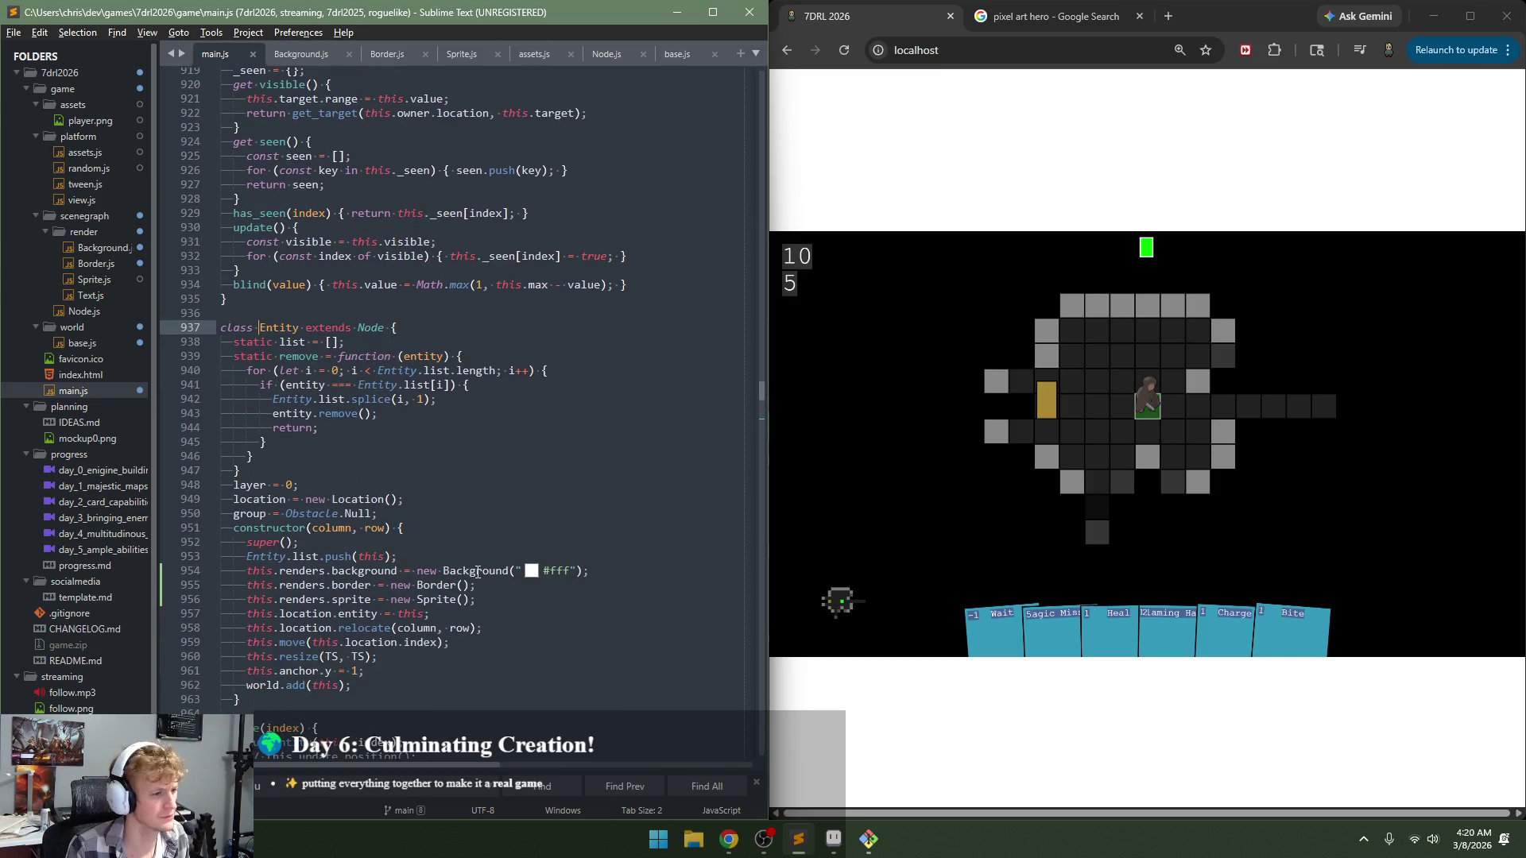
drag(180, 601, 178, 574)
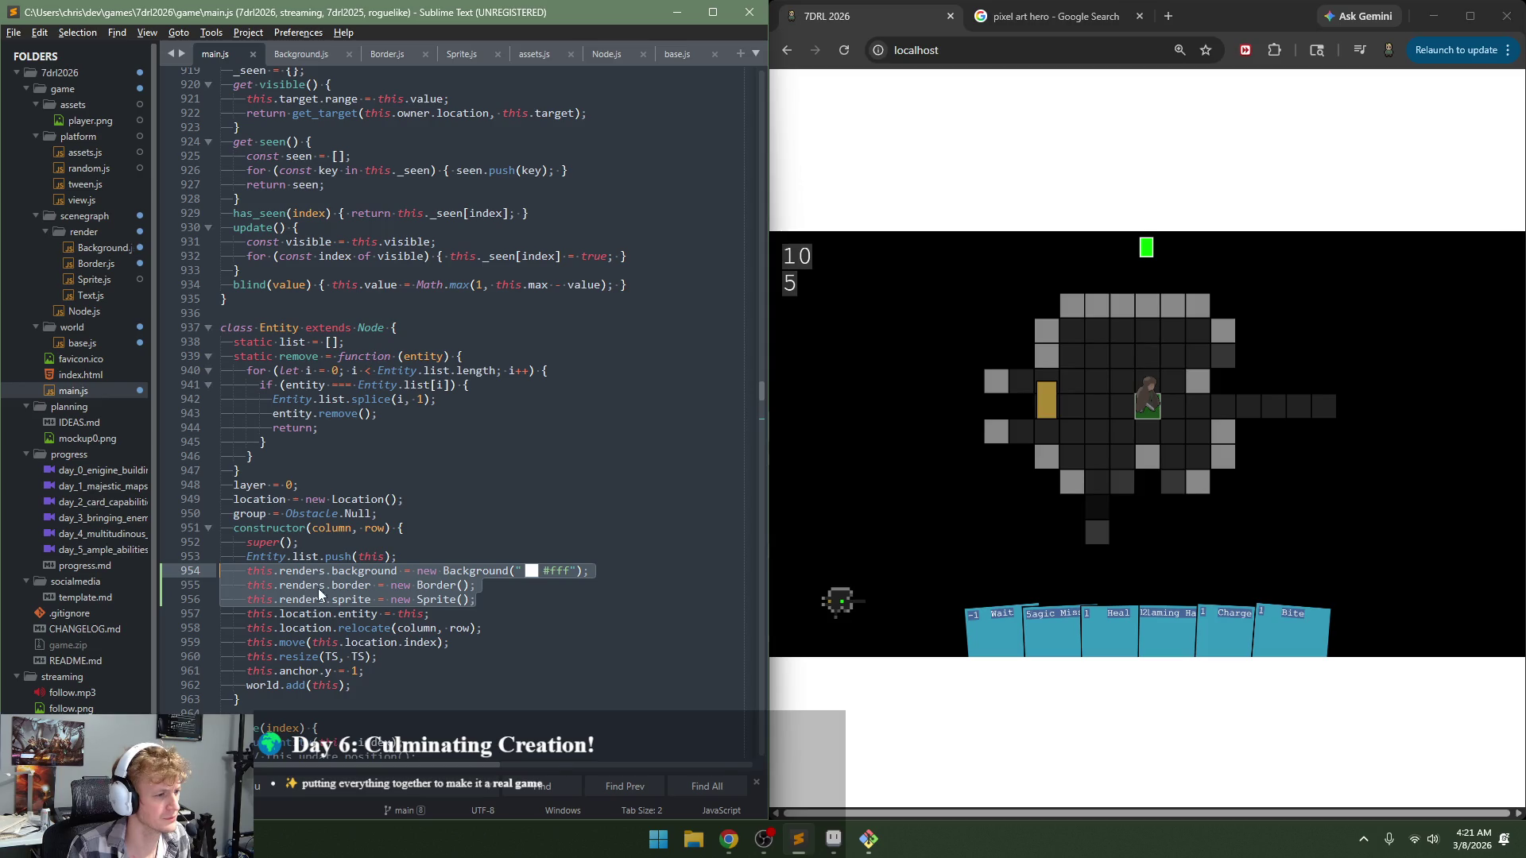
key(ctrl+v)
key(ctrl+z)
click(517, 601)
key(Return)
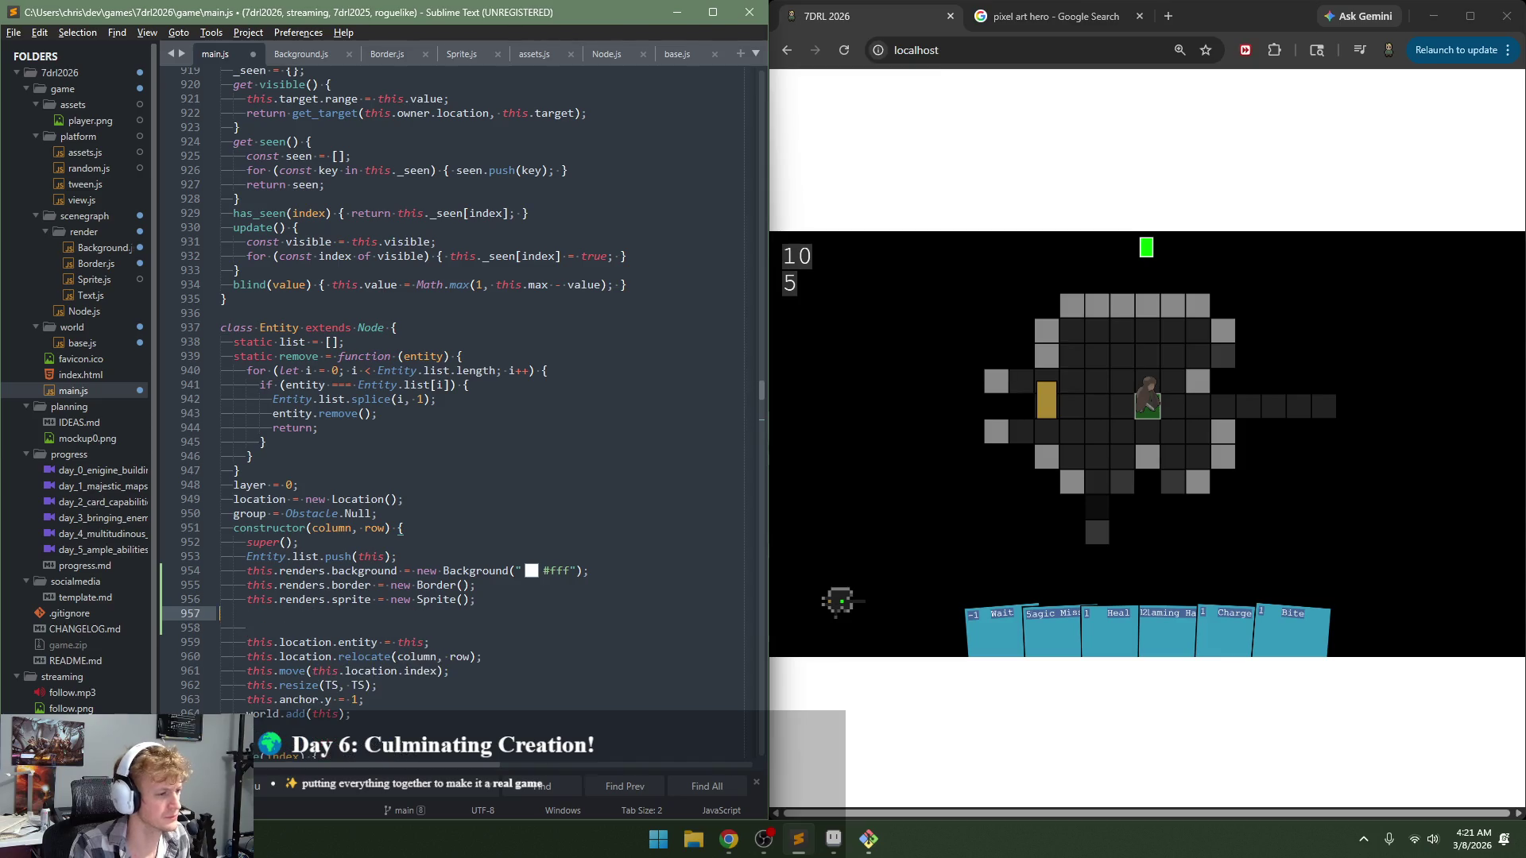
key(ctrl+v)
click(550, 628)
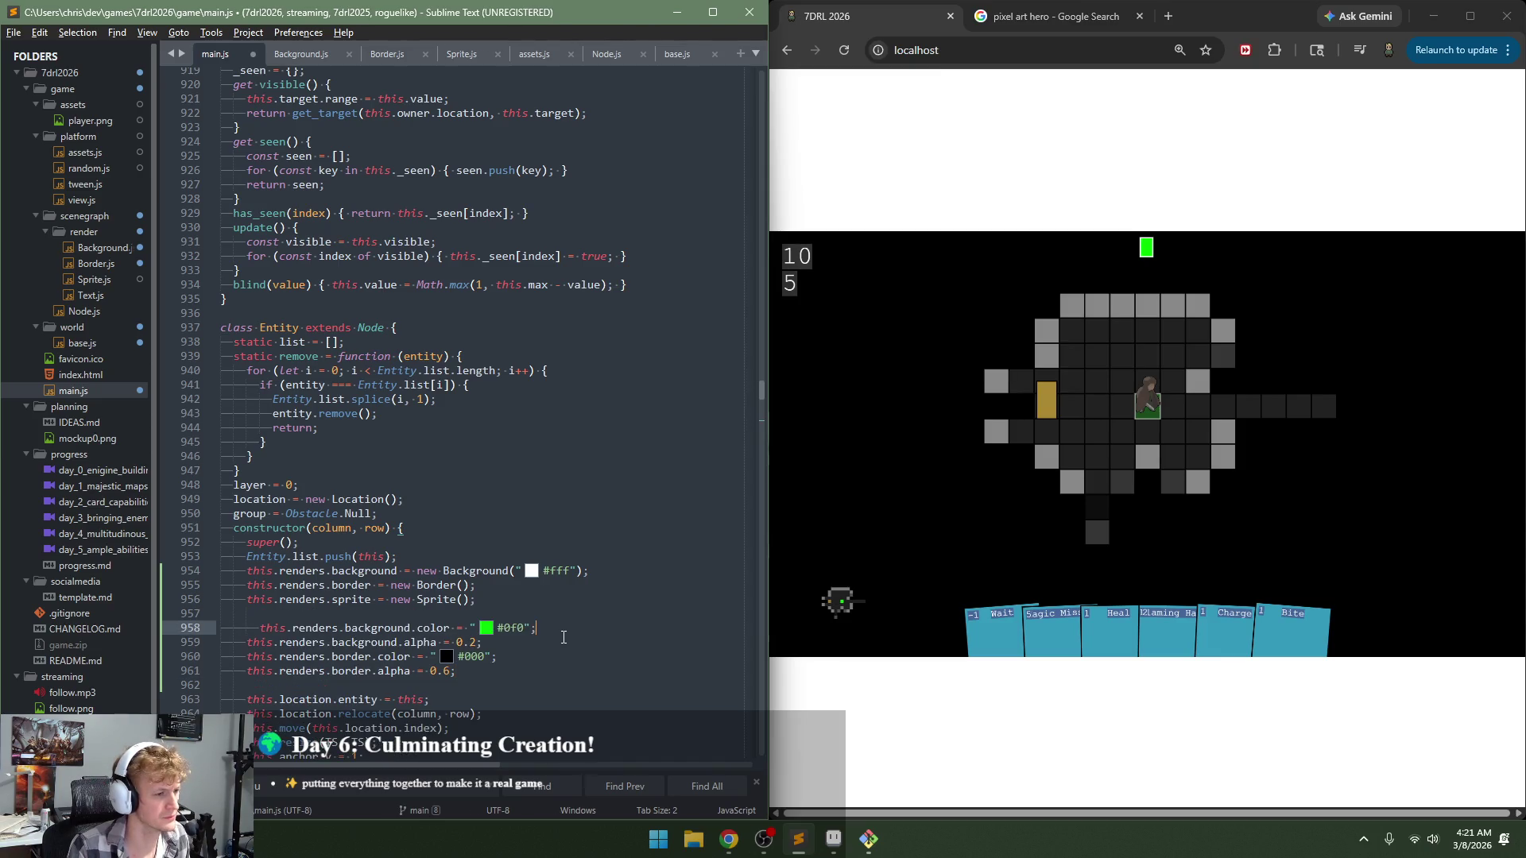
key(shift+Tab)
key(shift+Tab)
scroll(520, 641, down, 3)
key(ctrl+s)
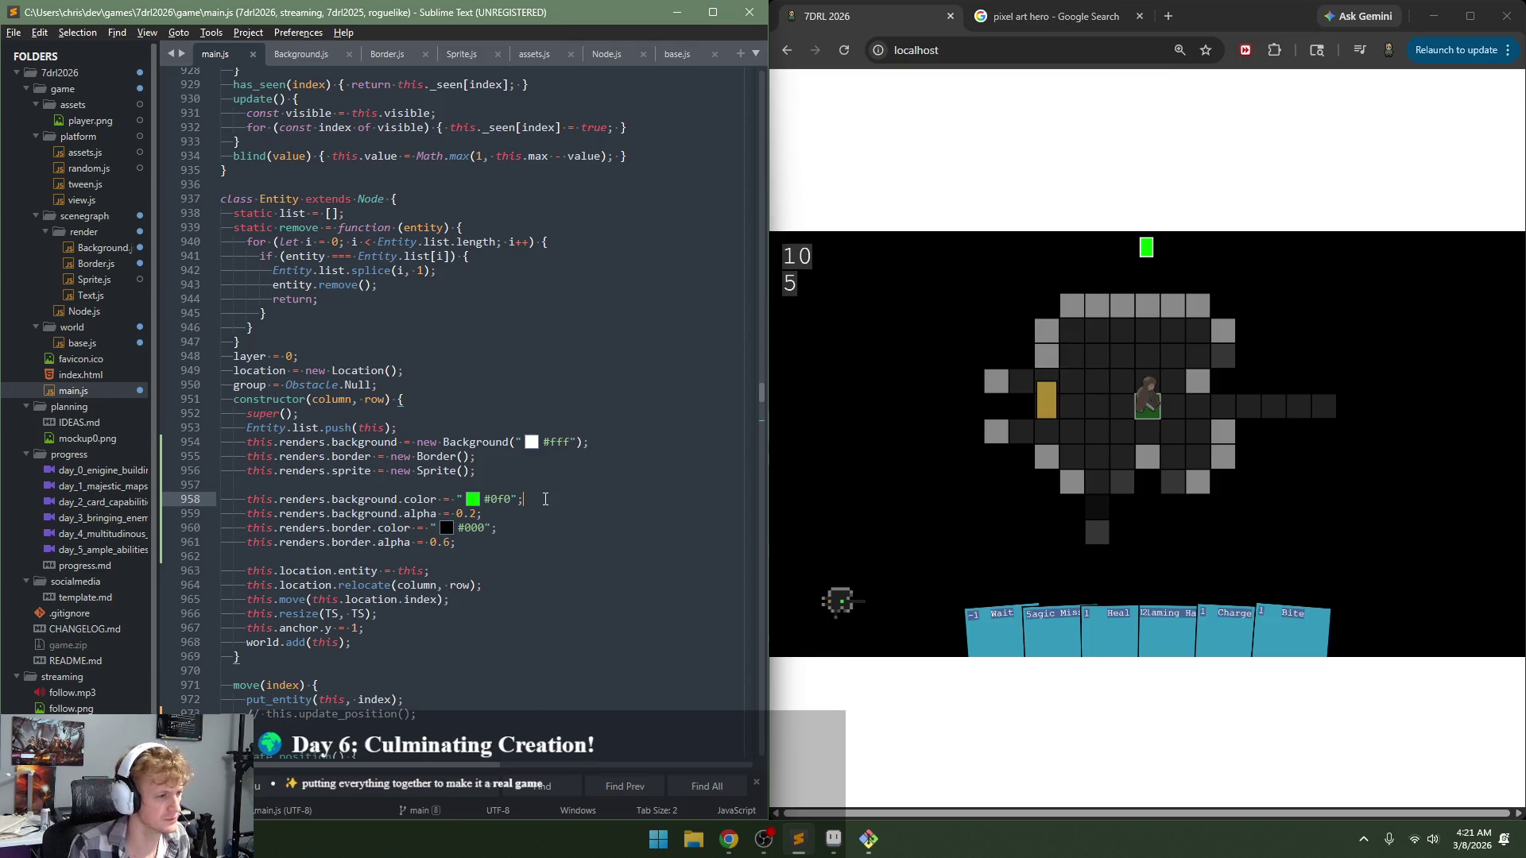
Step: Delete Entity's background and border colour lines, move the alpha lines up, and save
key(shift+Home)
key(shift+Home)
key(ctrl+shift+k)
key(Down)
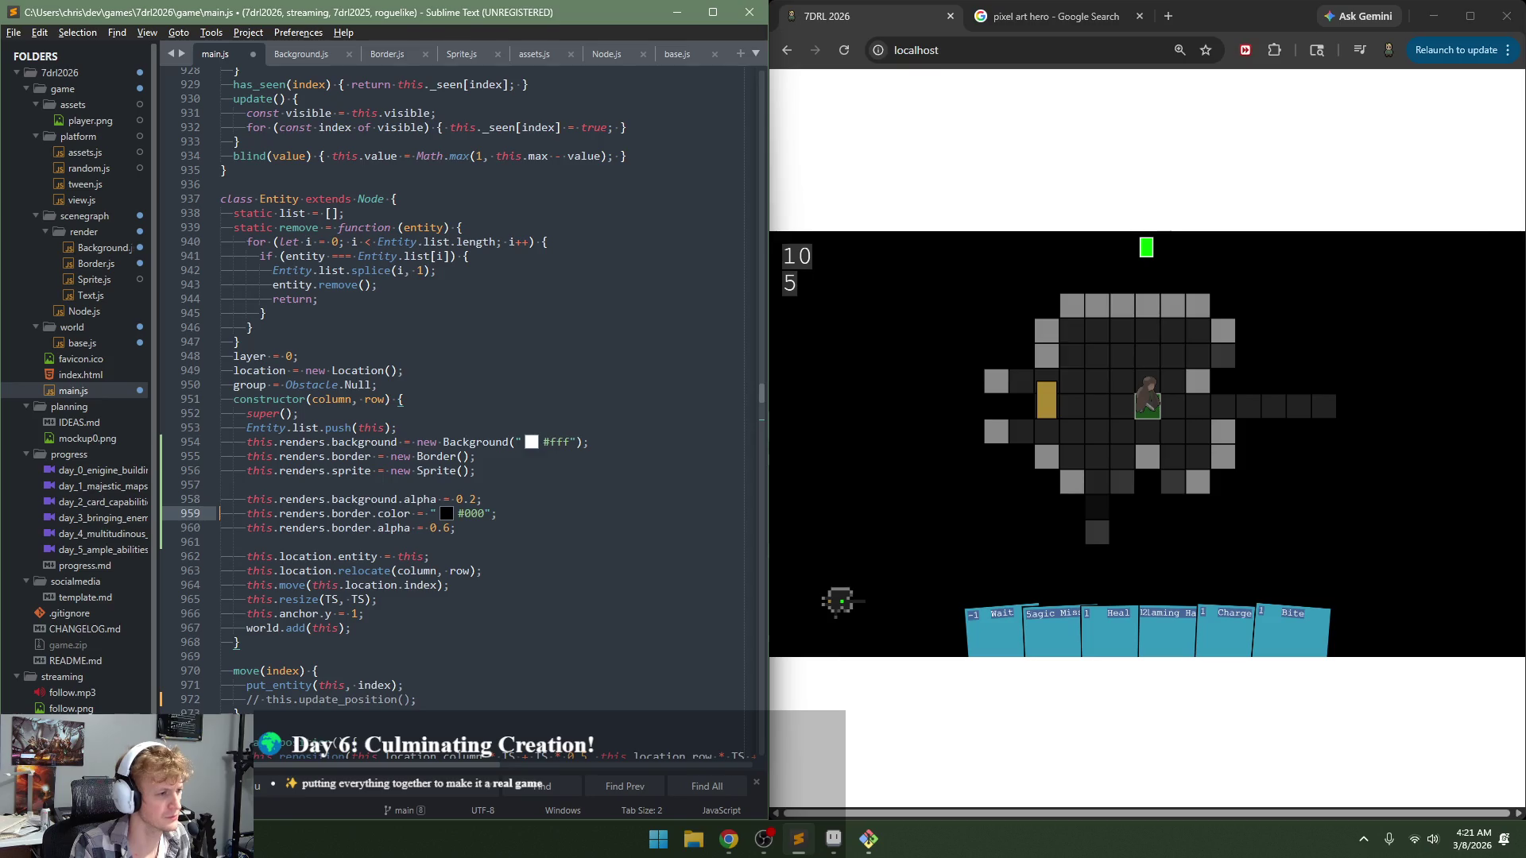
key(shift+Home)
key(shift+Home)
key(ctrl+shift+k)
key(Down)
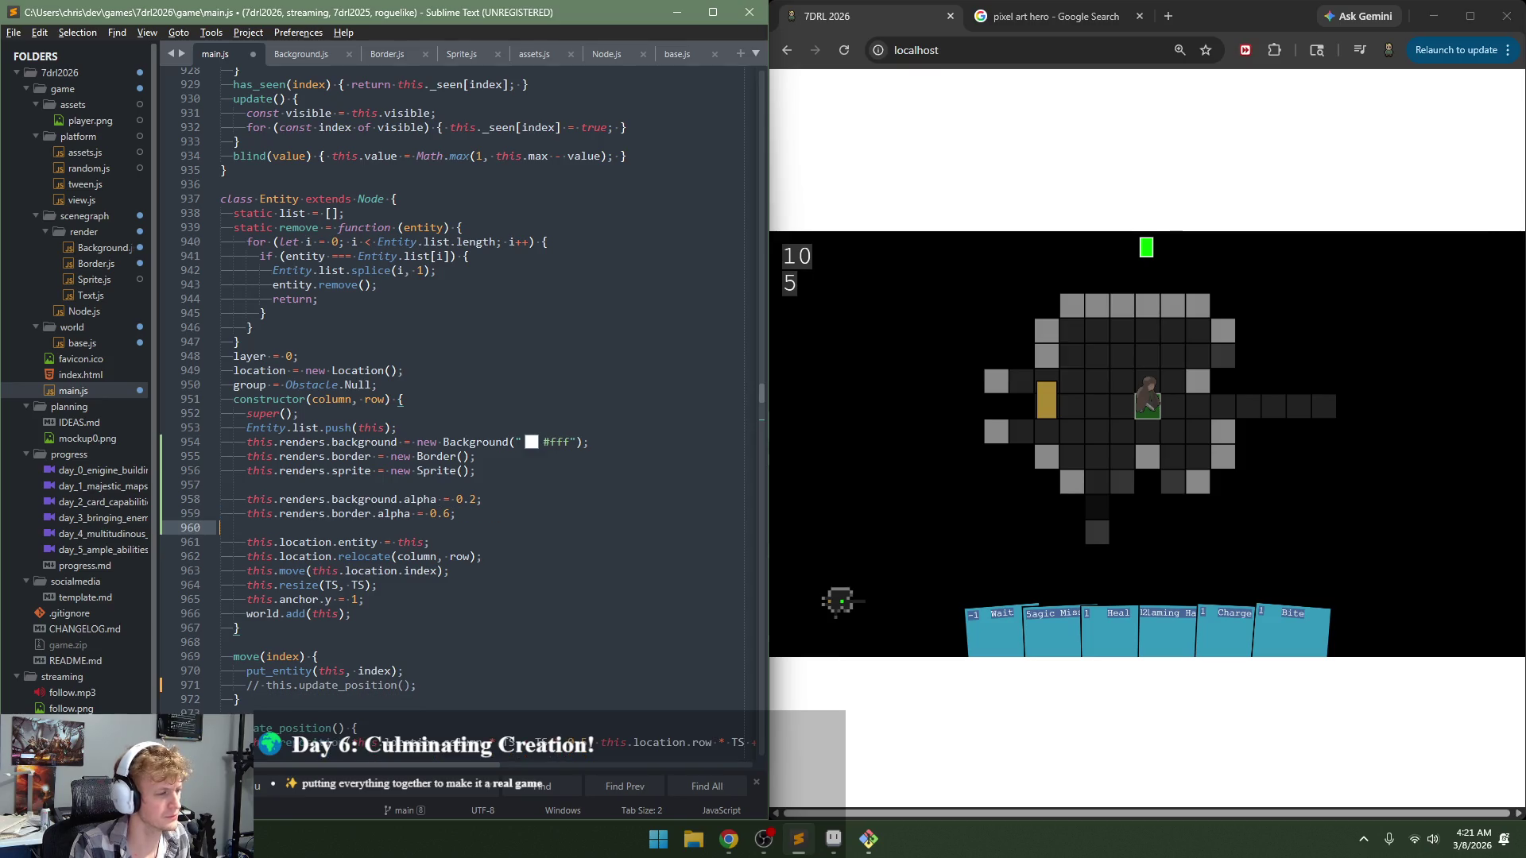
key(shift+Up)
key(shift+Up)
key(ctrl+shift+Up)
key(ctrl+s)
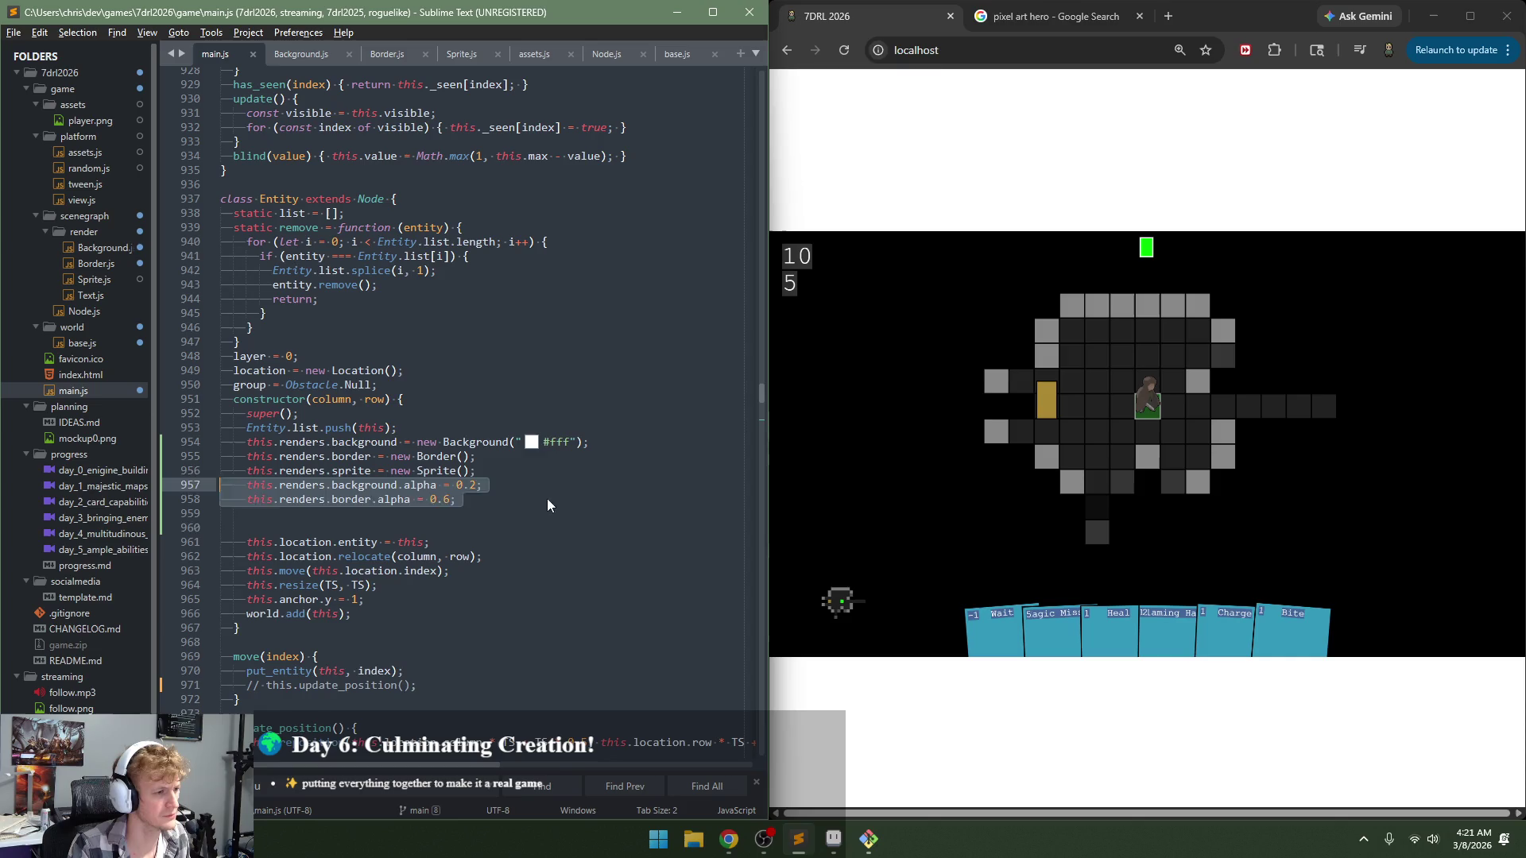
key(Down)
key(Down)
key(ctrl+shift+k)
key(ctrl+s)
scroll(494, 585, down, 7)
Step: Scroll past the Doodad class to the Creature constructor and save main.js
scroll(494, 585, down, 5)
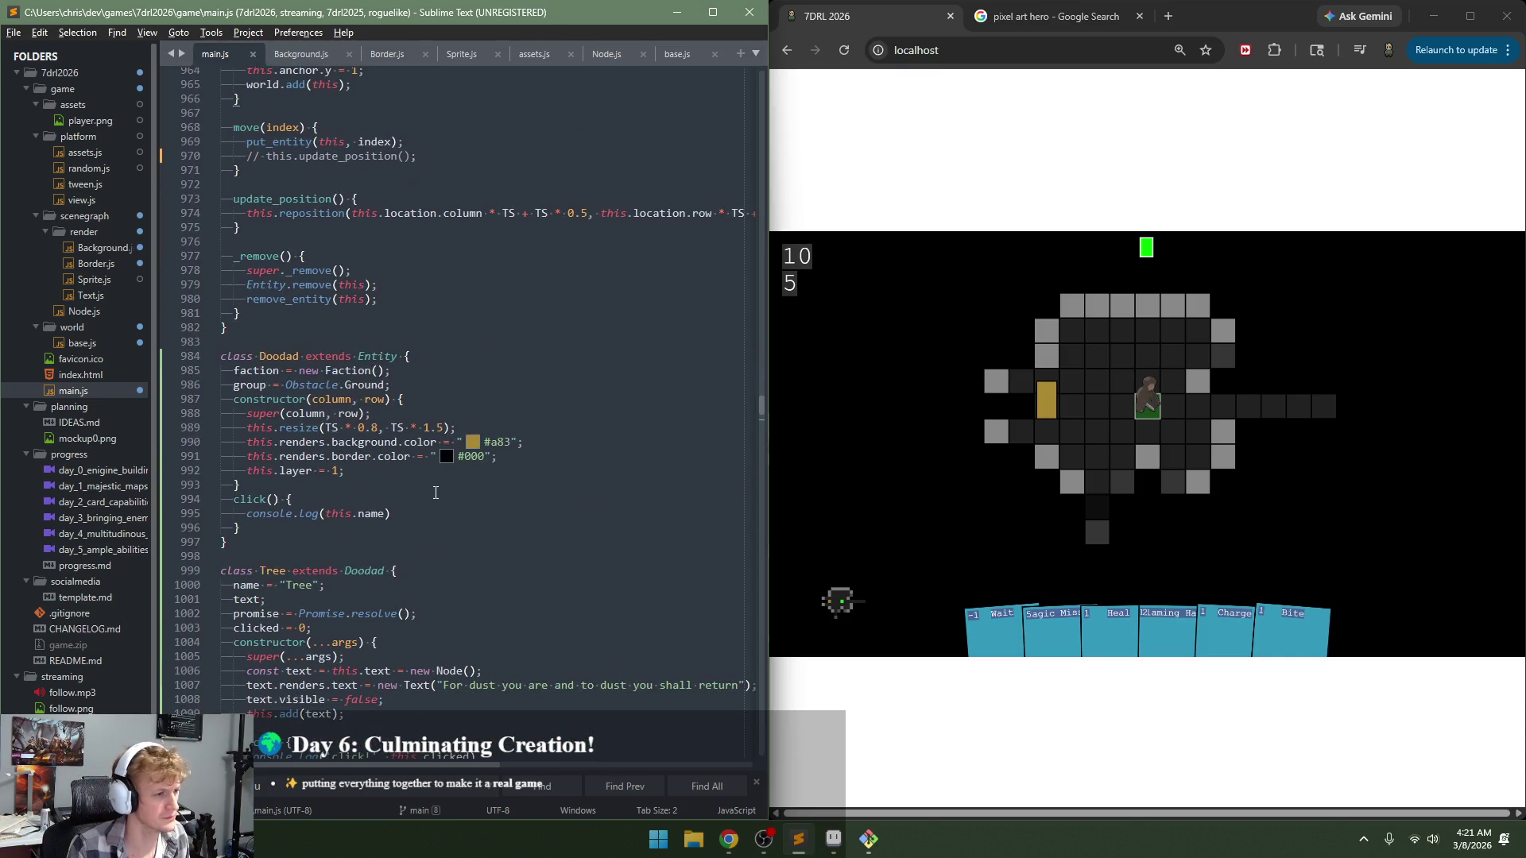
click(437, 493)
click(533, 459)
scroll(516, 445, down, 1)
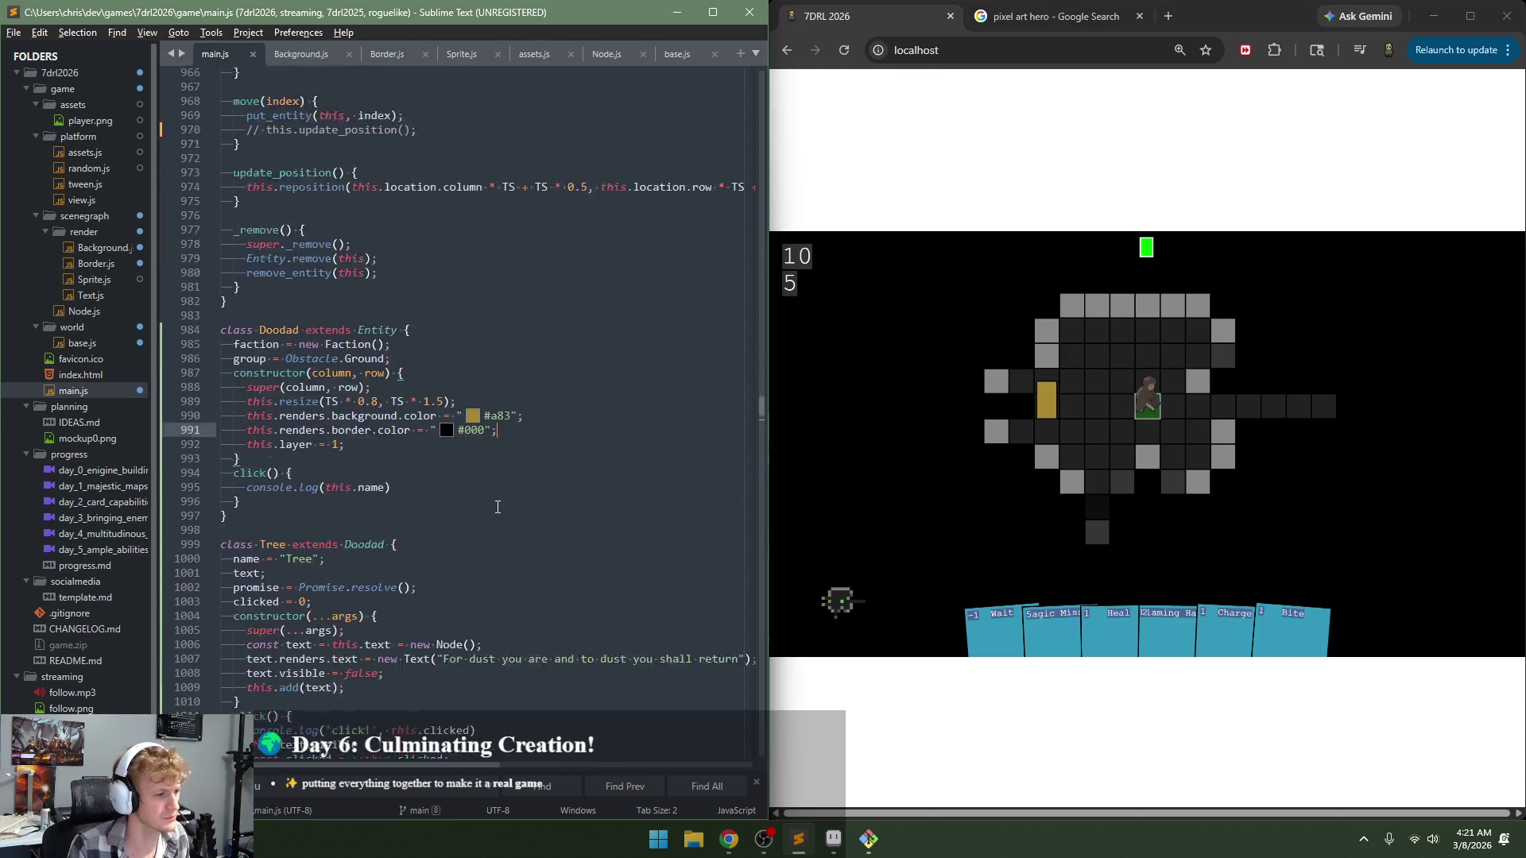
scroll(493, 493, down, 17)
scroll(477, 525, down, 2)
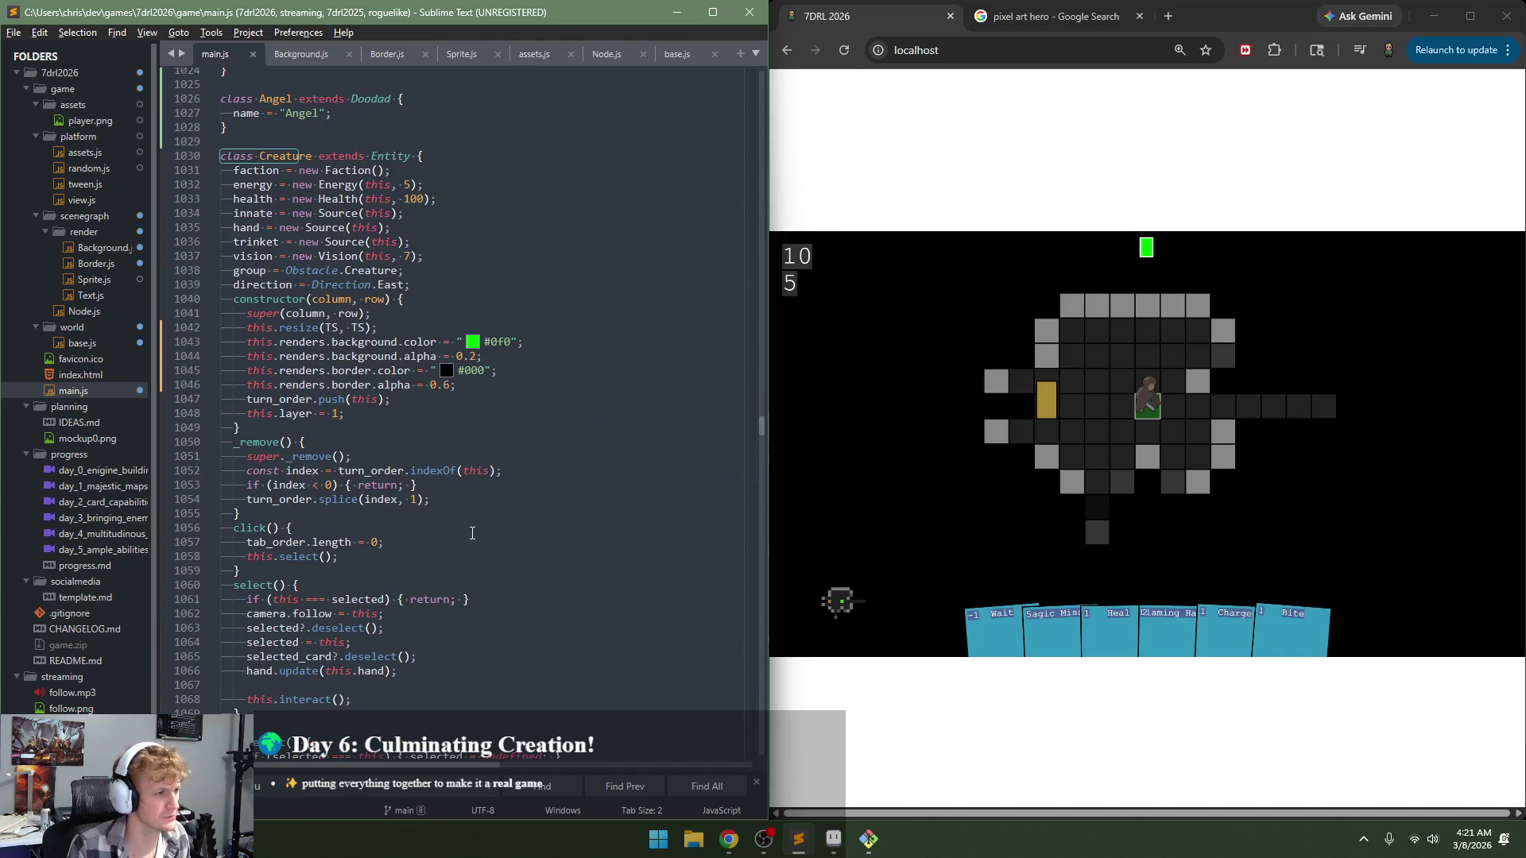
click(466, 407)
key(ctrl+s)
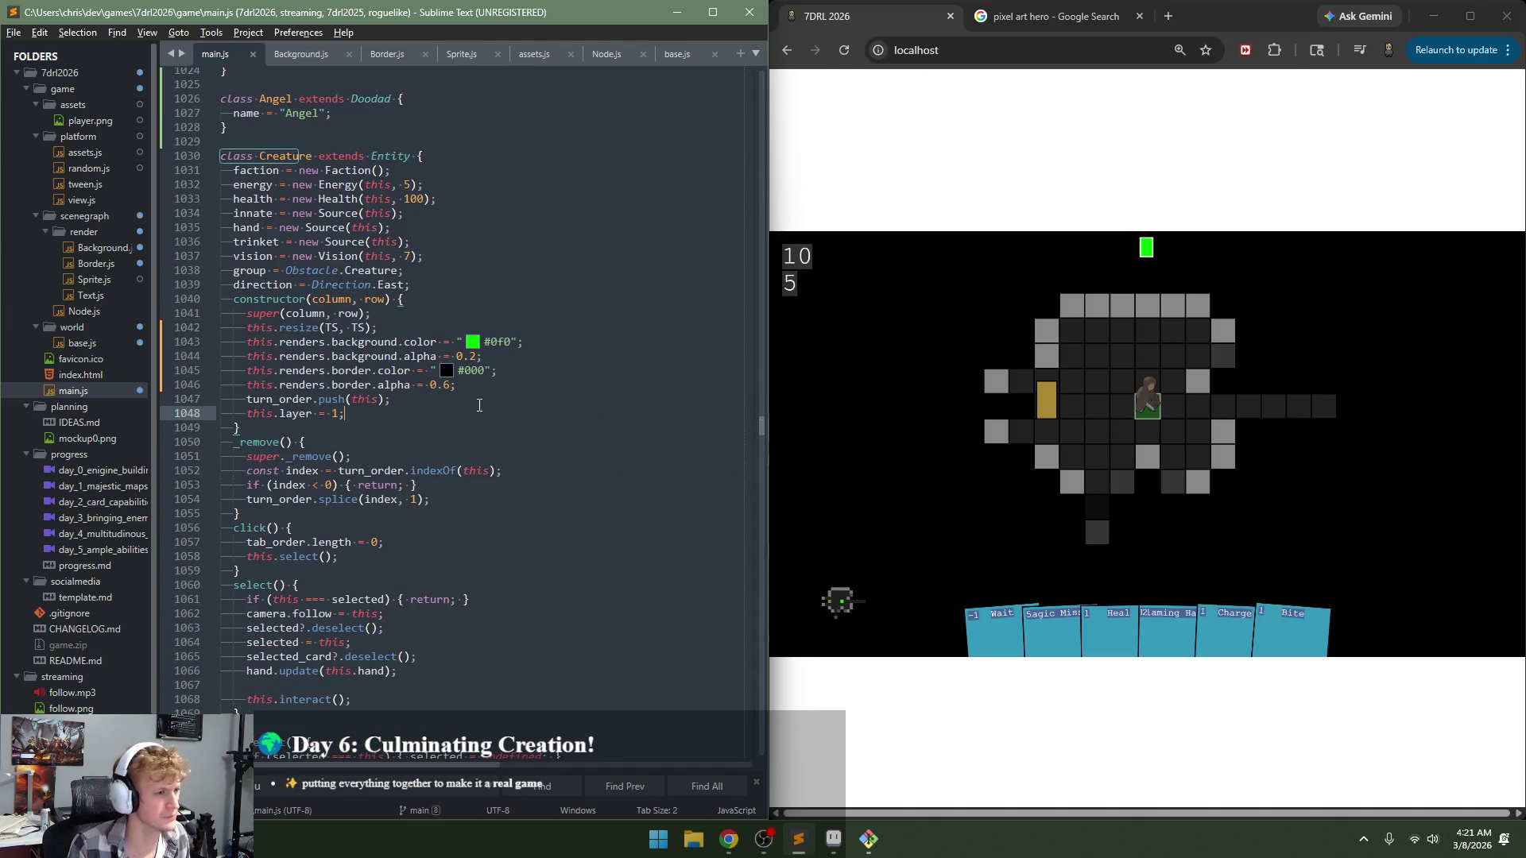
Step: Delete the Creature's colour and alpha lines, save, and check the game
click(483, 389)
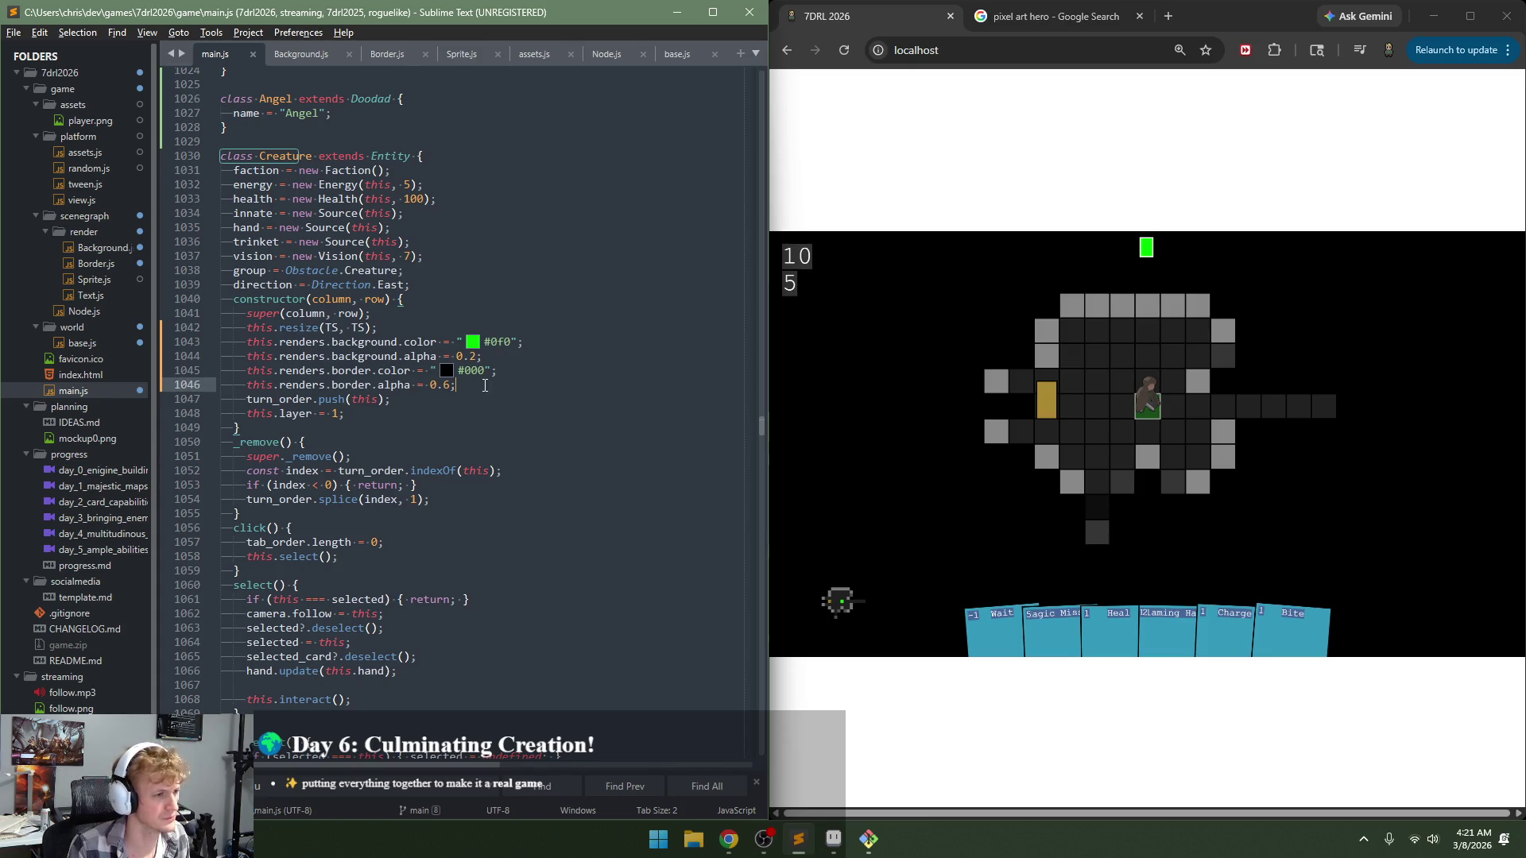
key(shift+Home)
key(shift+Home)
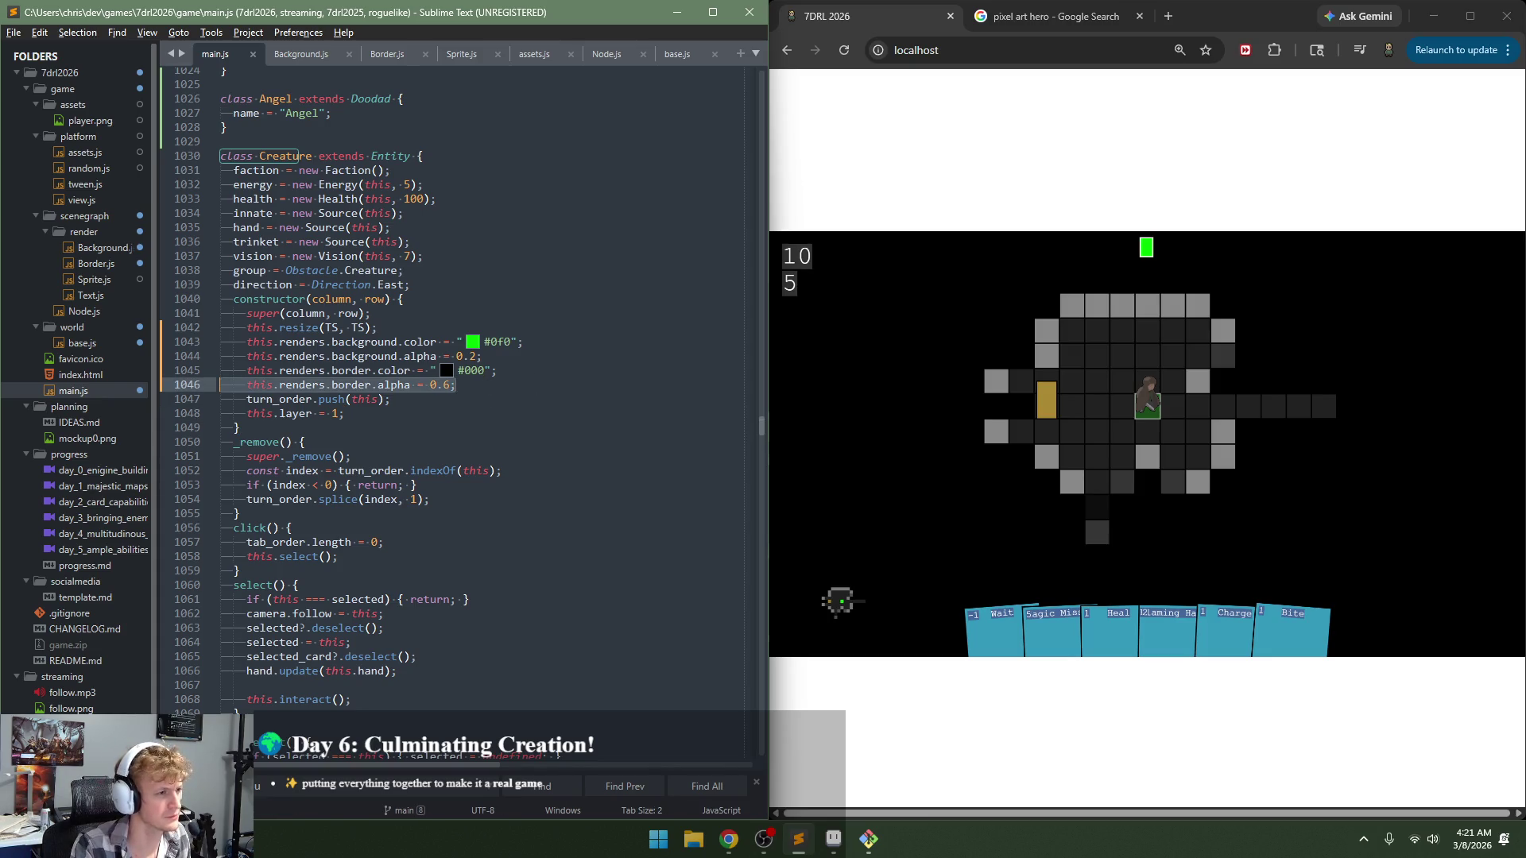
key(BackSpace)
key(shift+Up)
key(shift+Up)
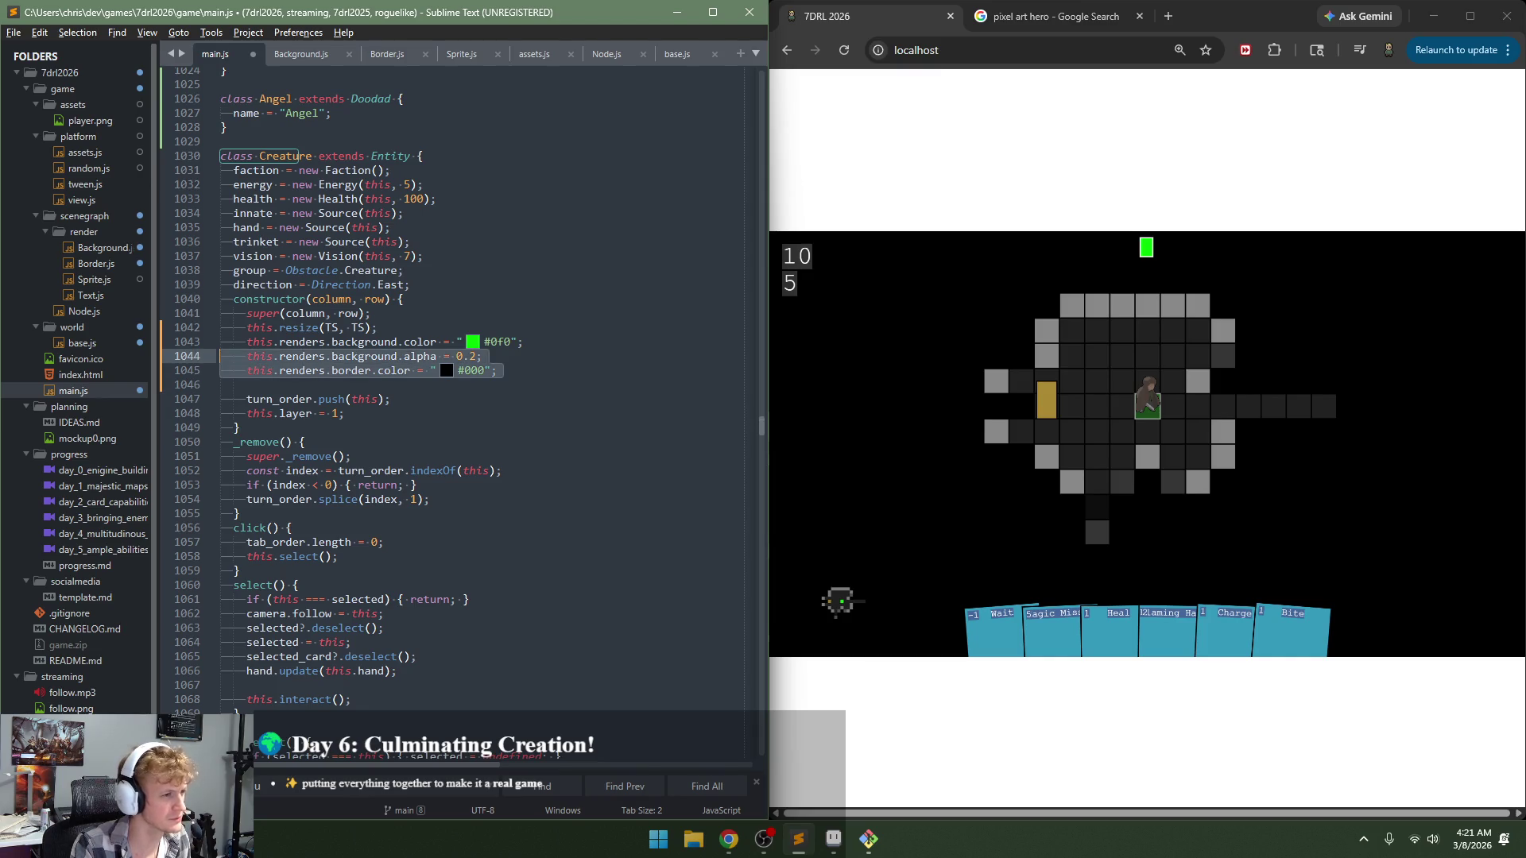
key(BackSpace)
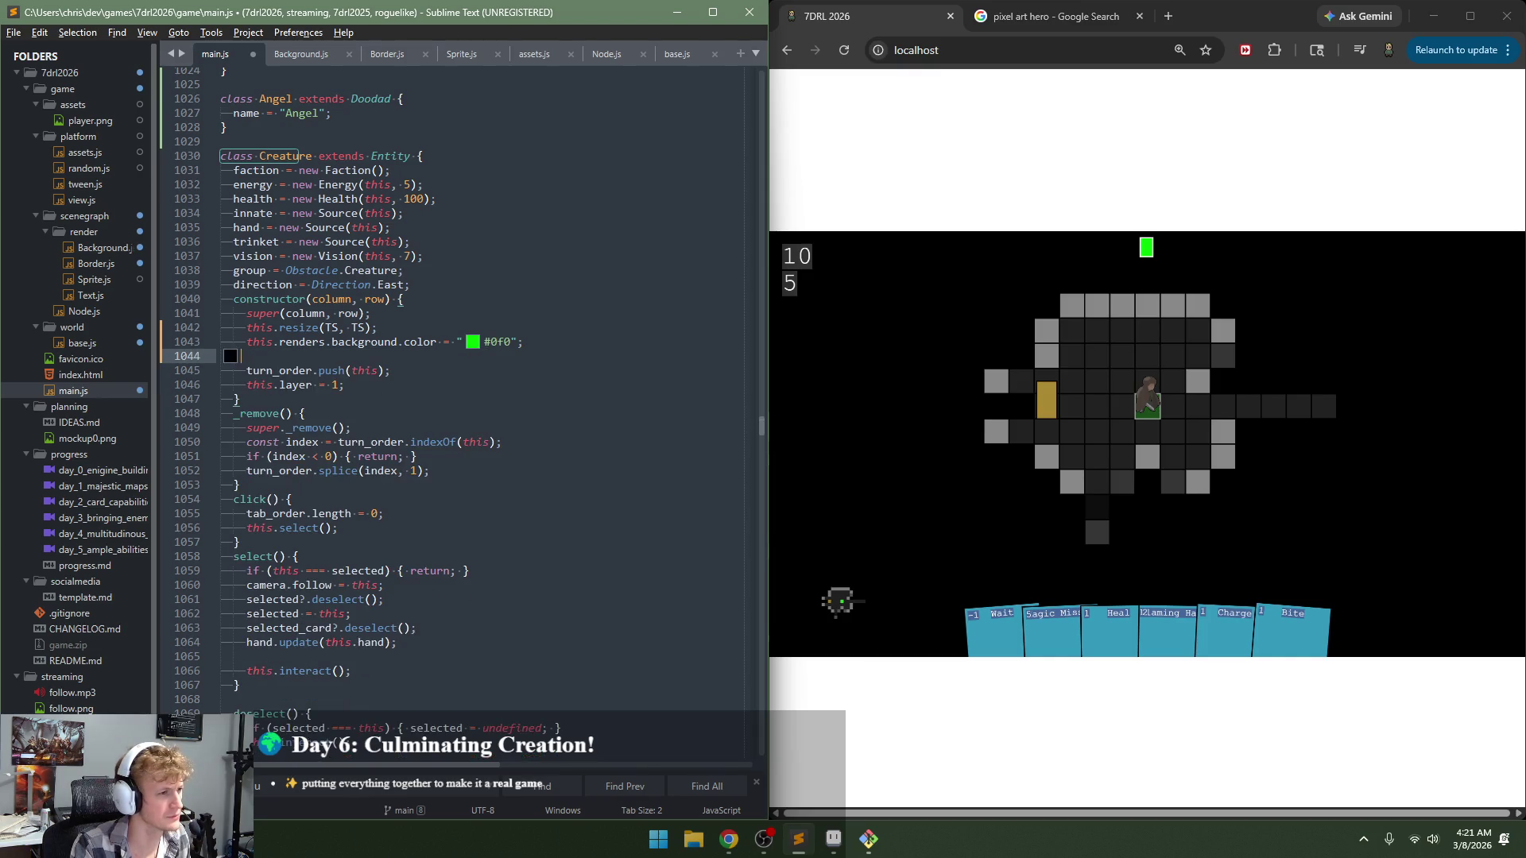
key(ctrl+z)
key(shift+Up)
key(BackSpace)
key(ctrl+shift+k)
key(ctrl+s)
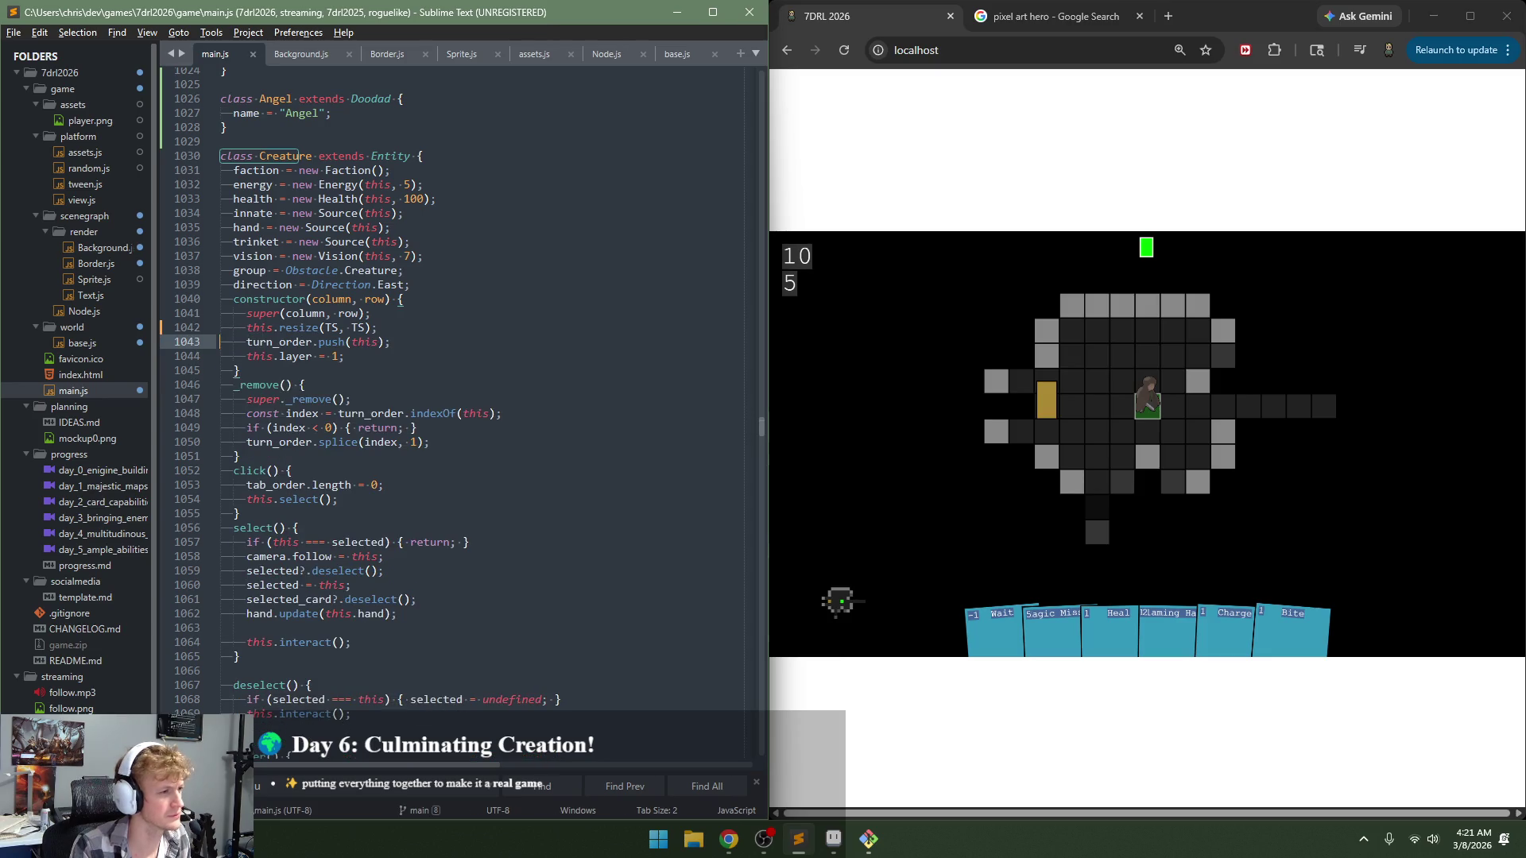
click(923, 412)
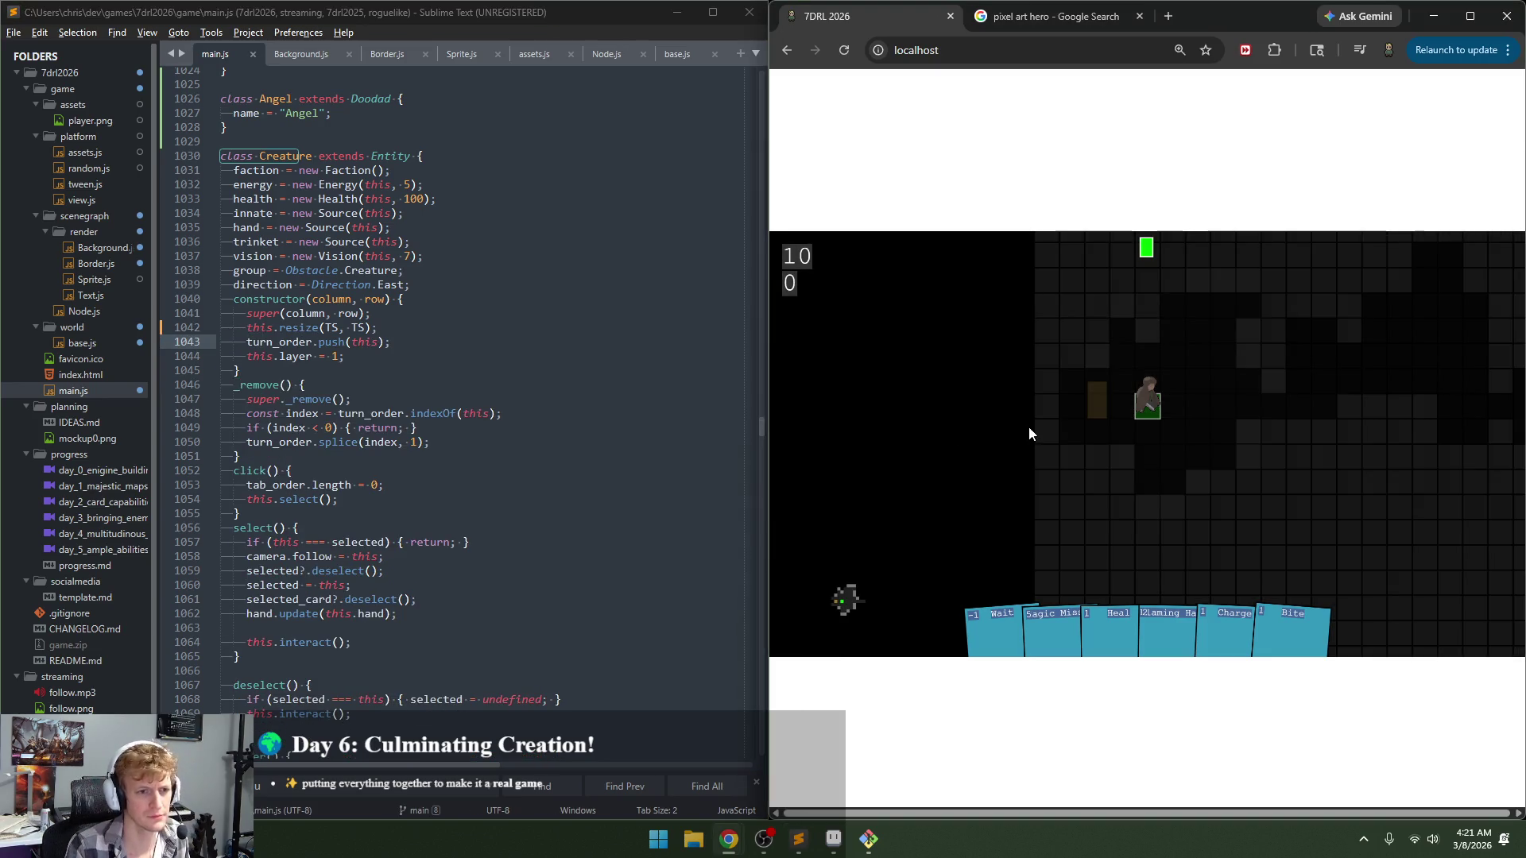
Step: Undo to restore the Creature's colour lines and save
key(ctrl+z)
key(ctrl+s)
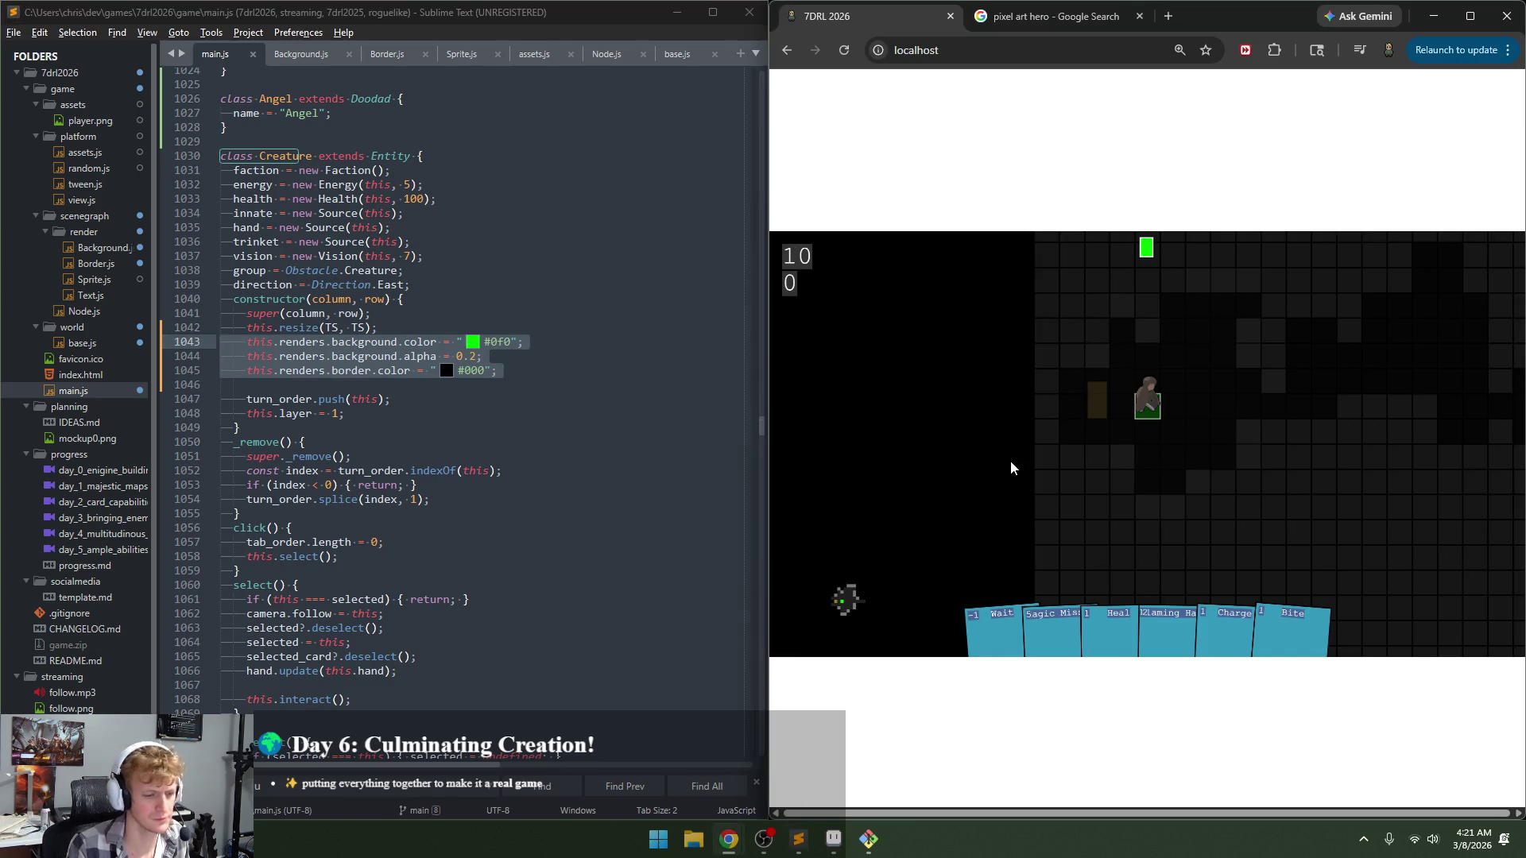
click(461, 384)
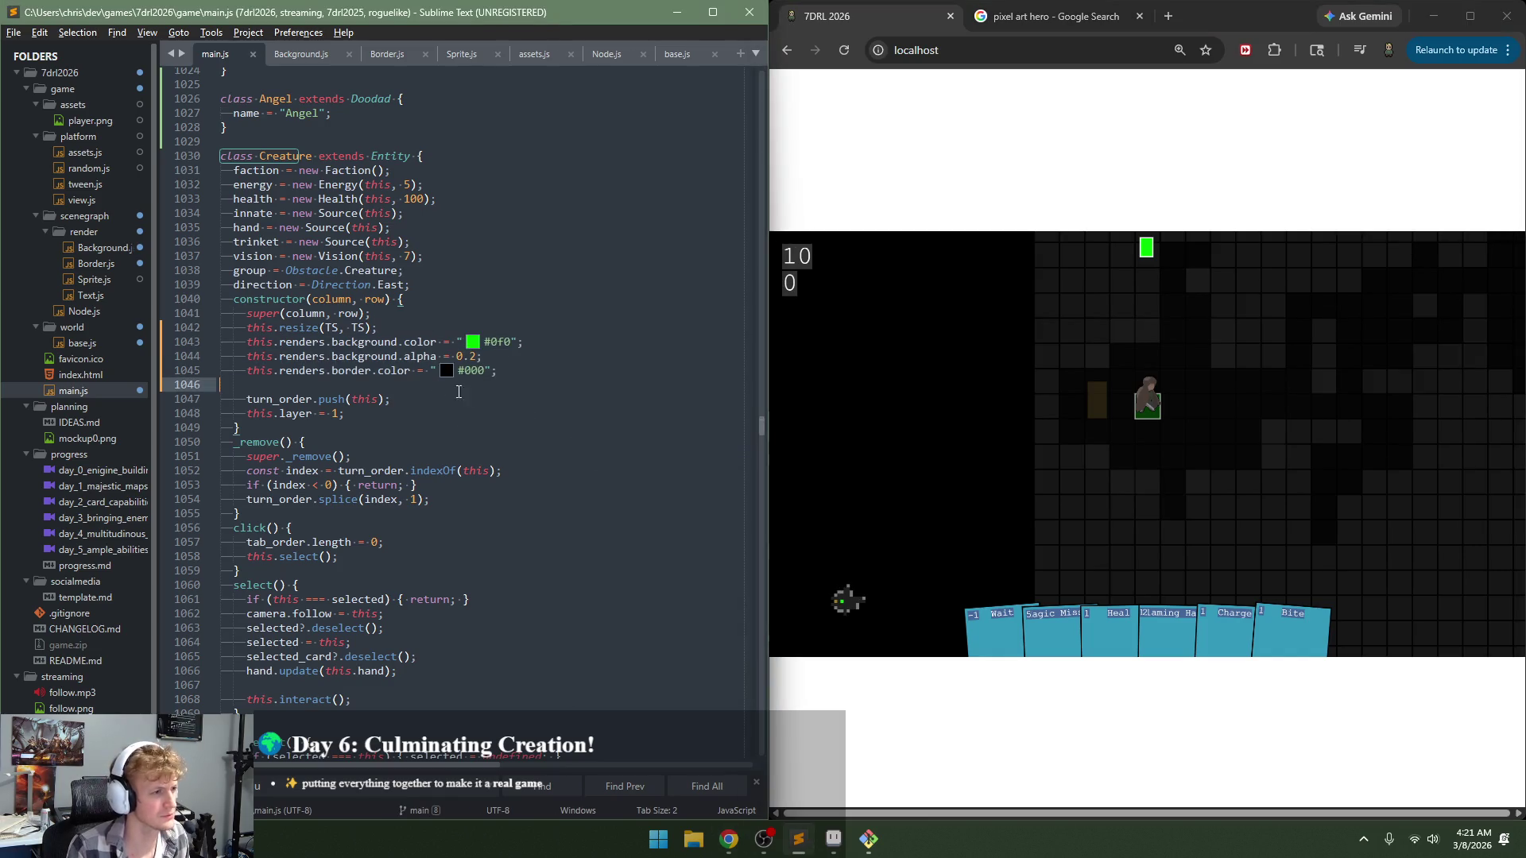
scroll(504, 392, up, 9)
scroll(493, 401, up, 4)
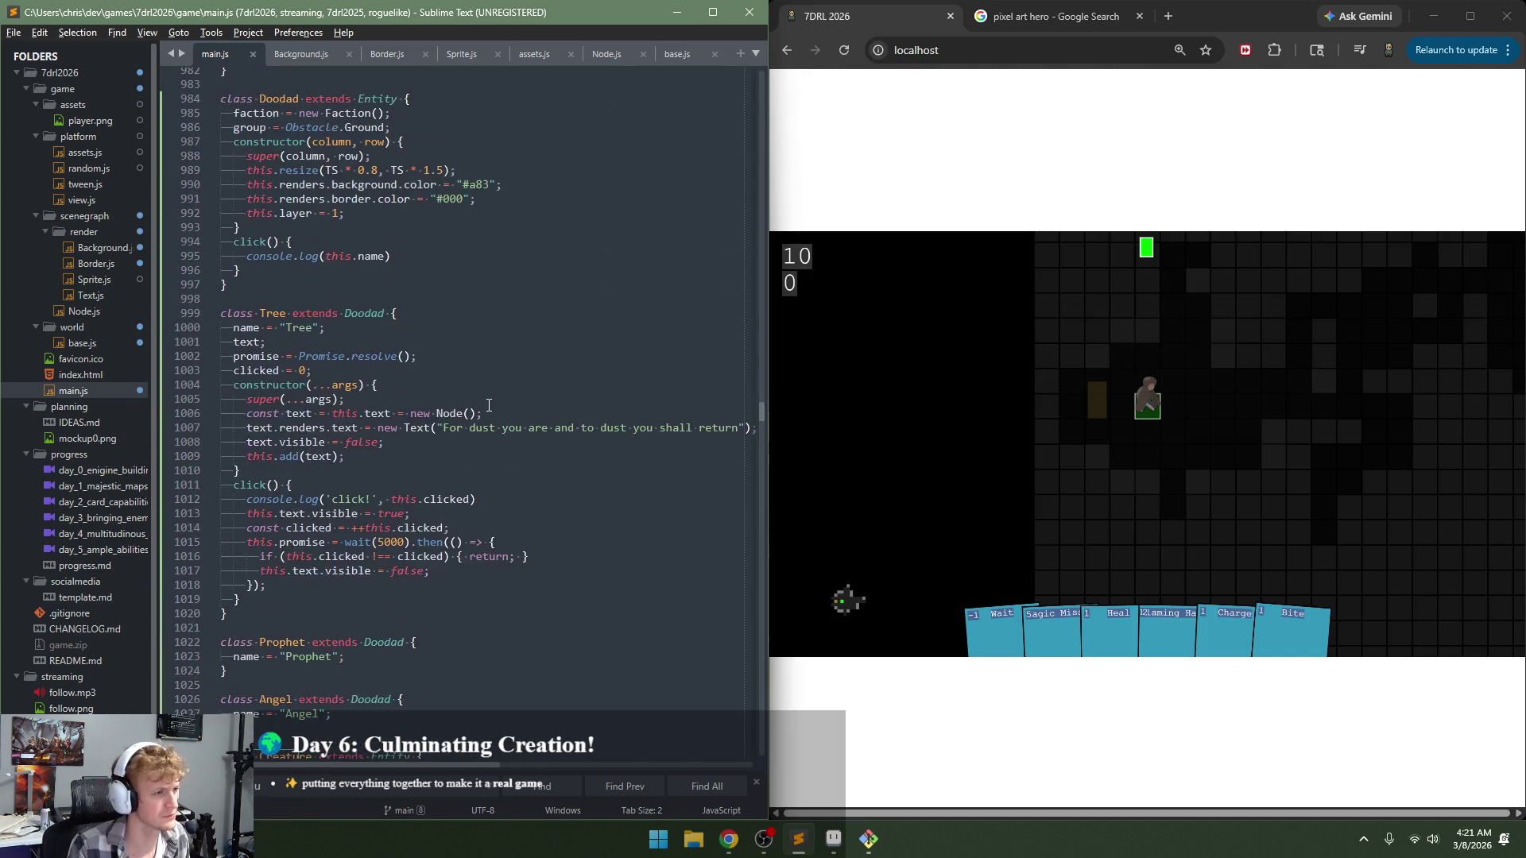
scroll(485, 407, up, 5)
scroll(485, 407, up, 3)
scroll(481, 429, up, 6)
scroll(477, 453, up, 4)
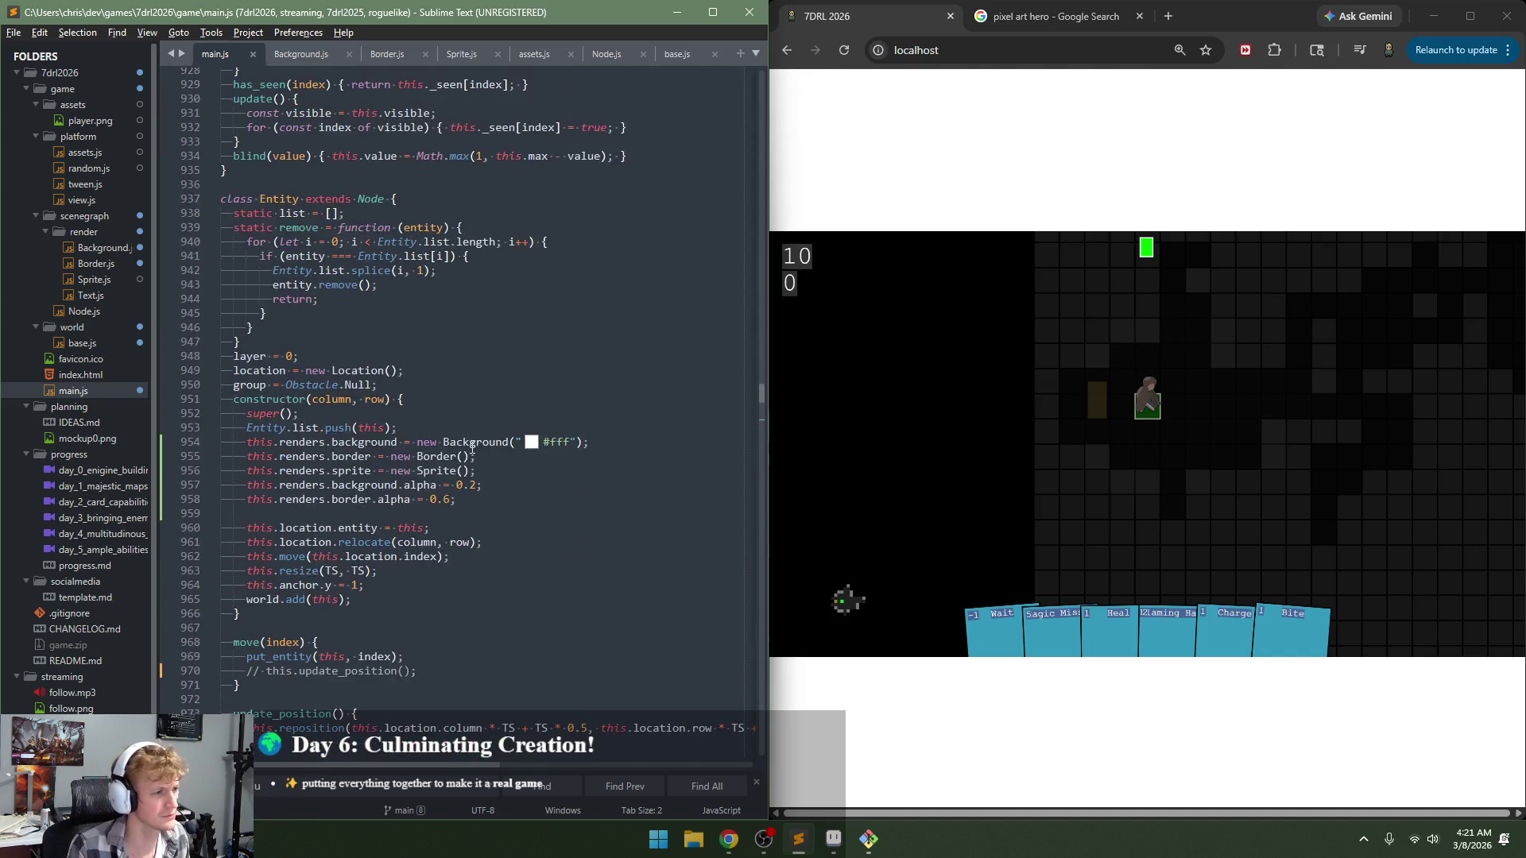
scroll(468, 491, down, 9)
Step: Undo the Entity's alpha lines, save, and take a test turn in the game
key(ctrl+z)
key(ctrl+z)
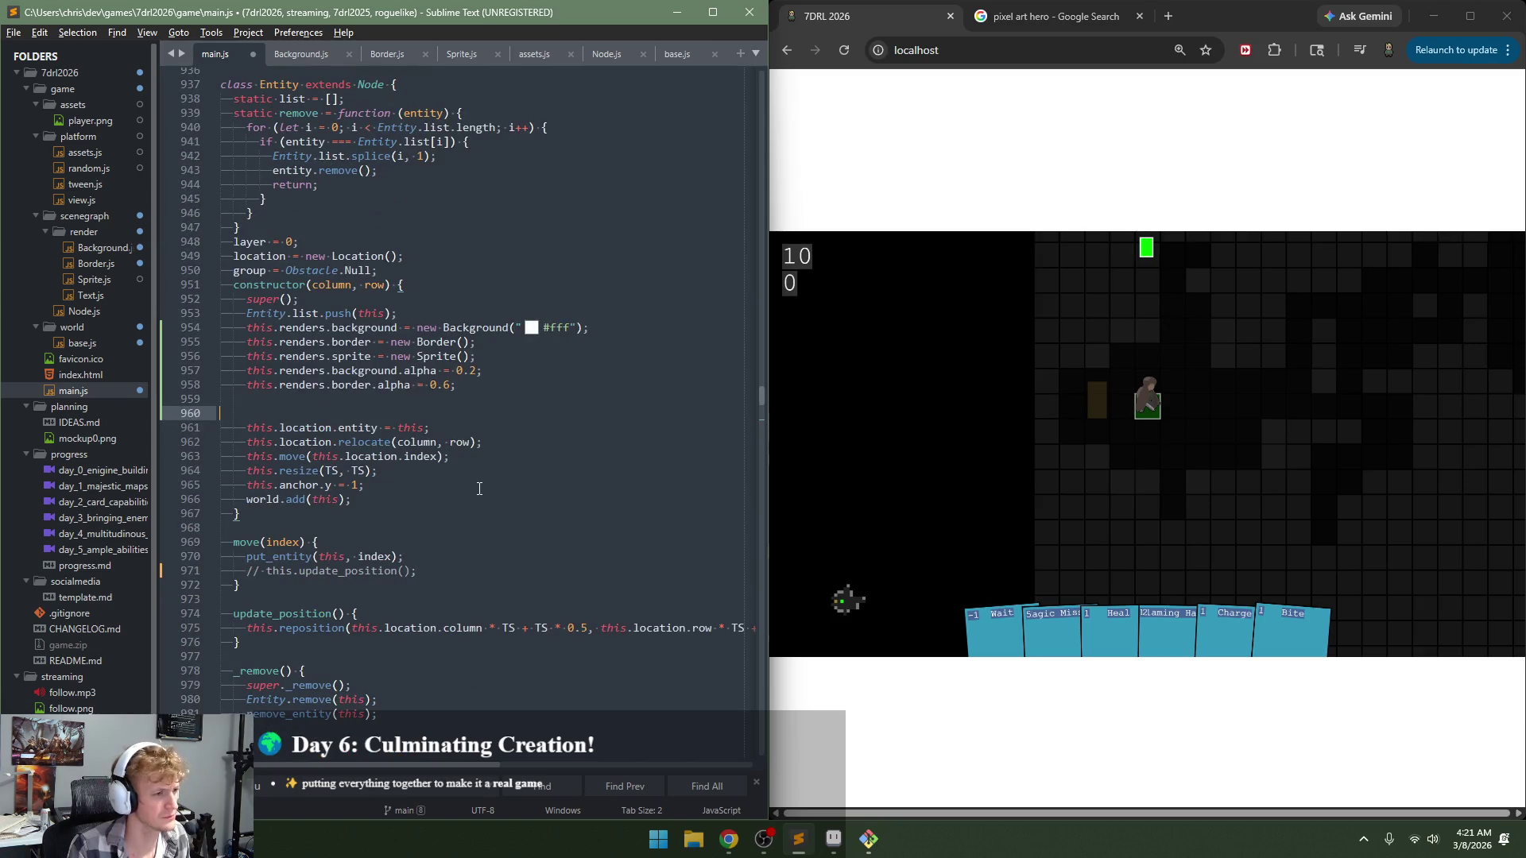
key(ctrl+y)
key(ctrl+y)
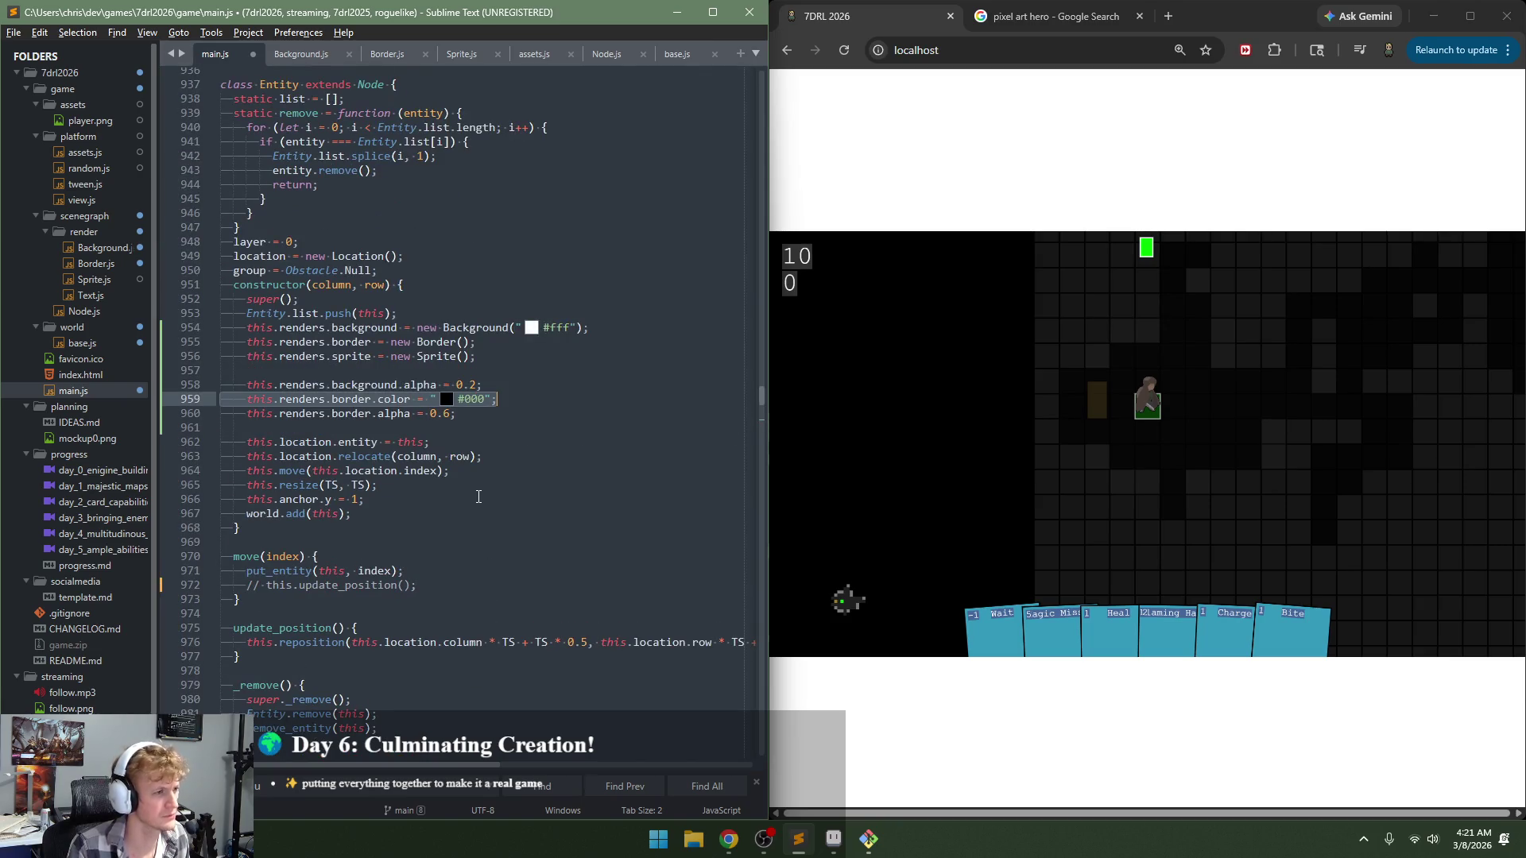
key(ctrl+z)
key(ctrl+z)
key(ctrl+z)
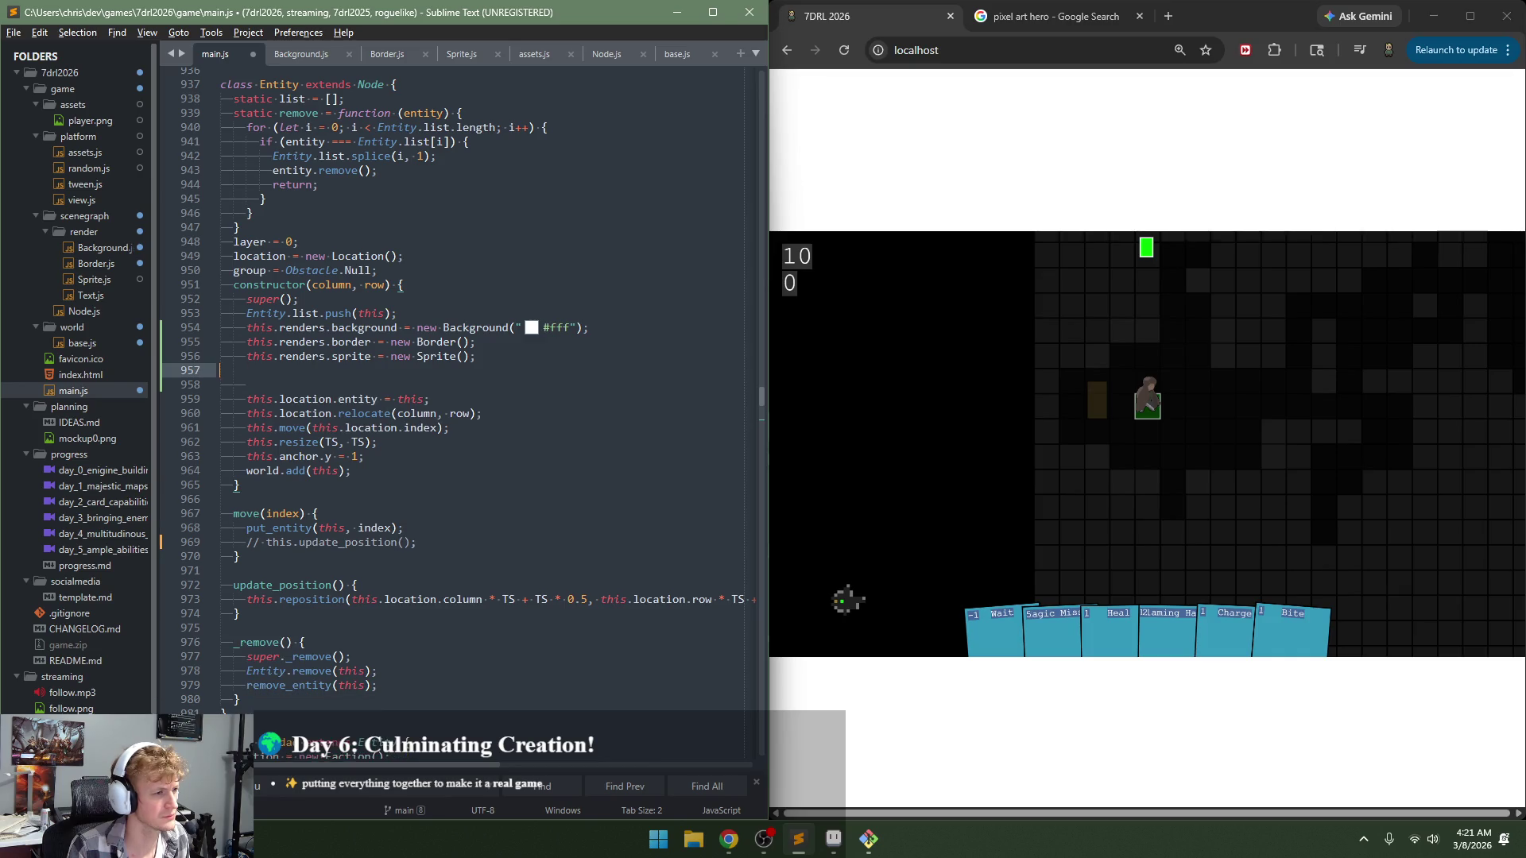
key(ctrl+z)
key(ctrl+s)
click(939, 502)
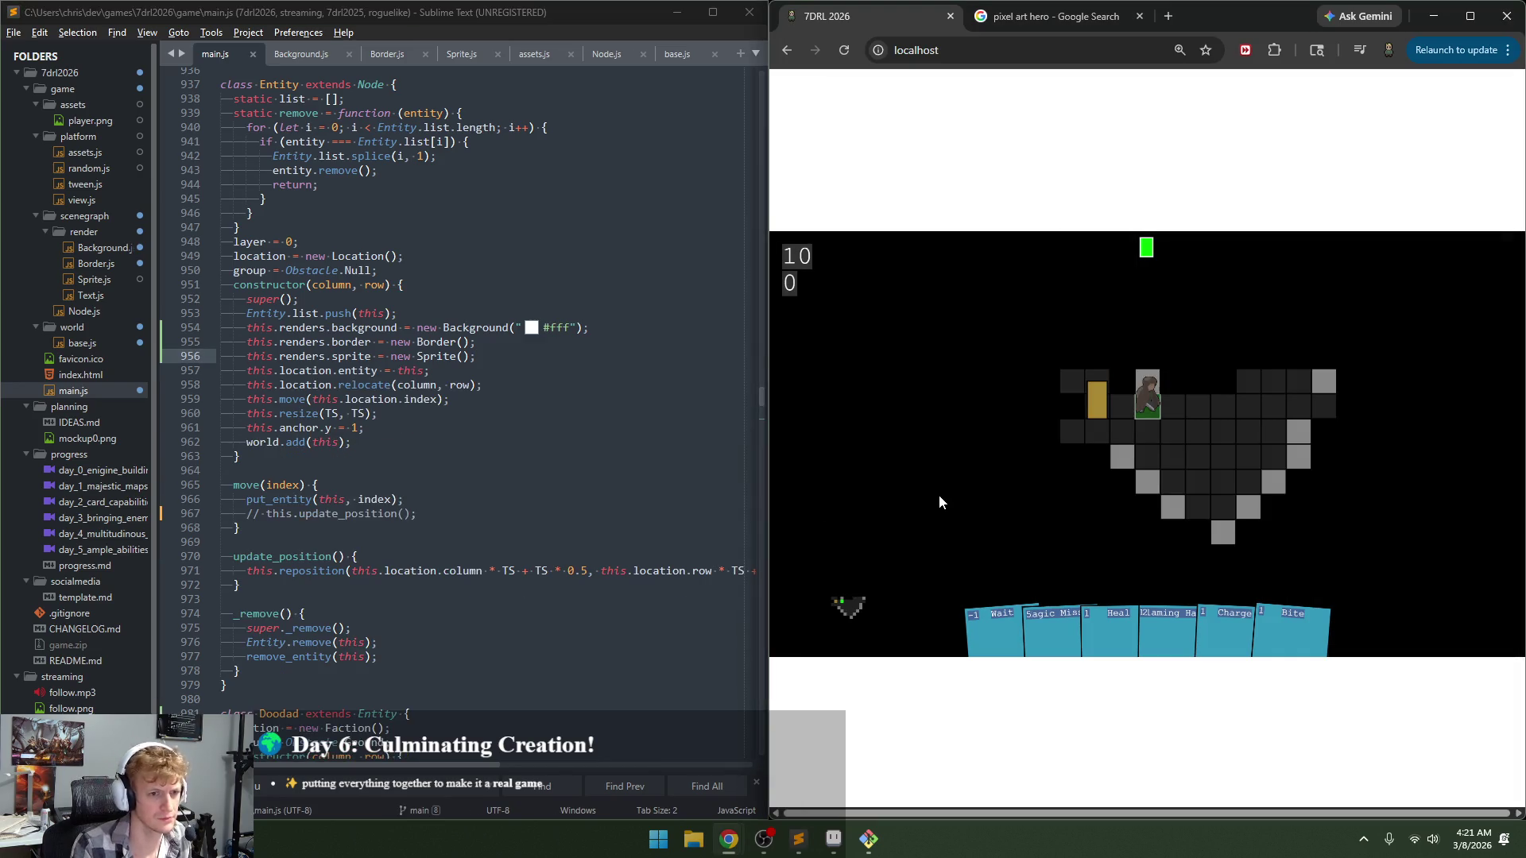
click(555, 461)
click(1159, 439)
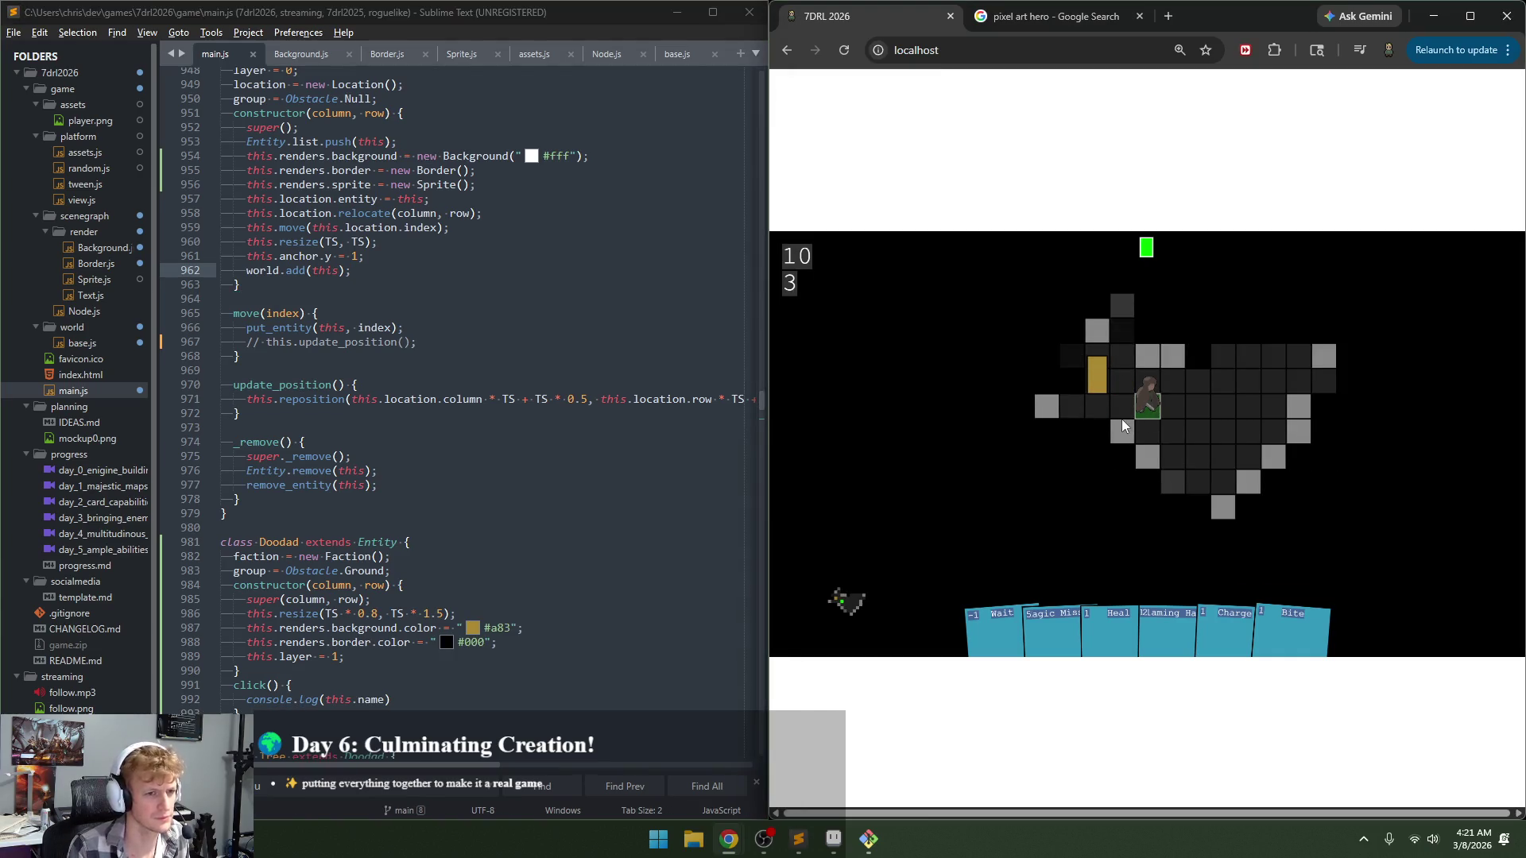
Step: Review the Creature's border alpha line and save main.js
click(425, 513)
scroll(425, 509, down, 5)
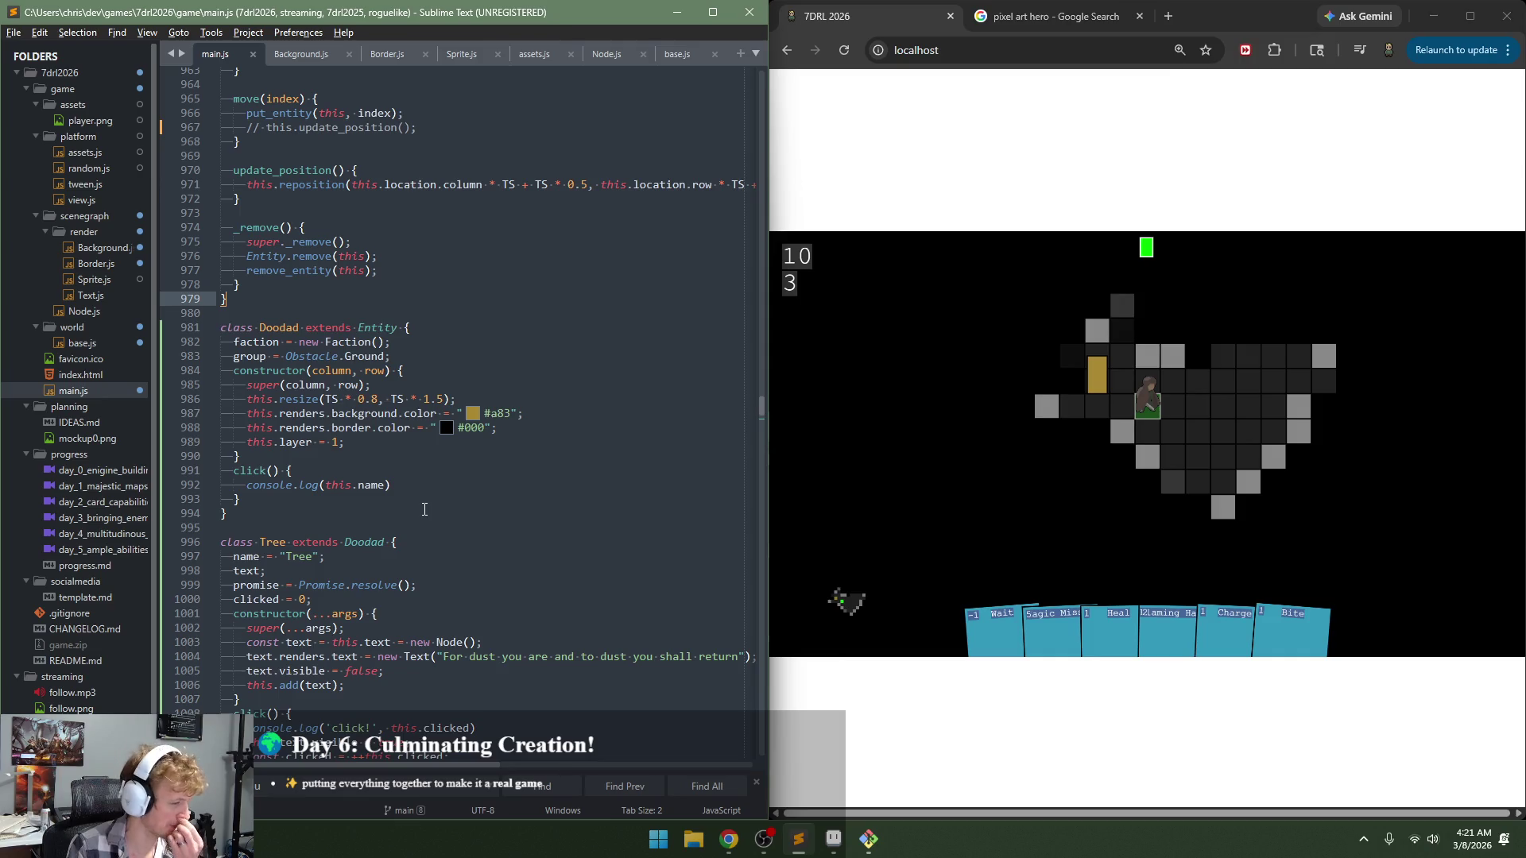
scroll(424, 509, down, 1)
scroll(425, 510, down, 9)
scroll(433, 520, down, 2)
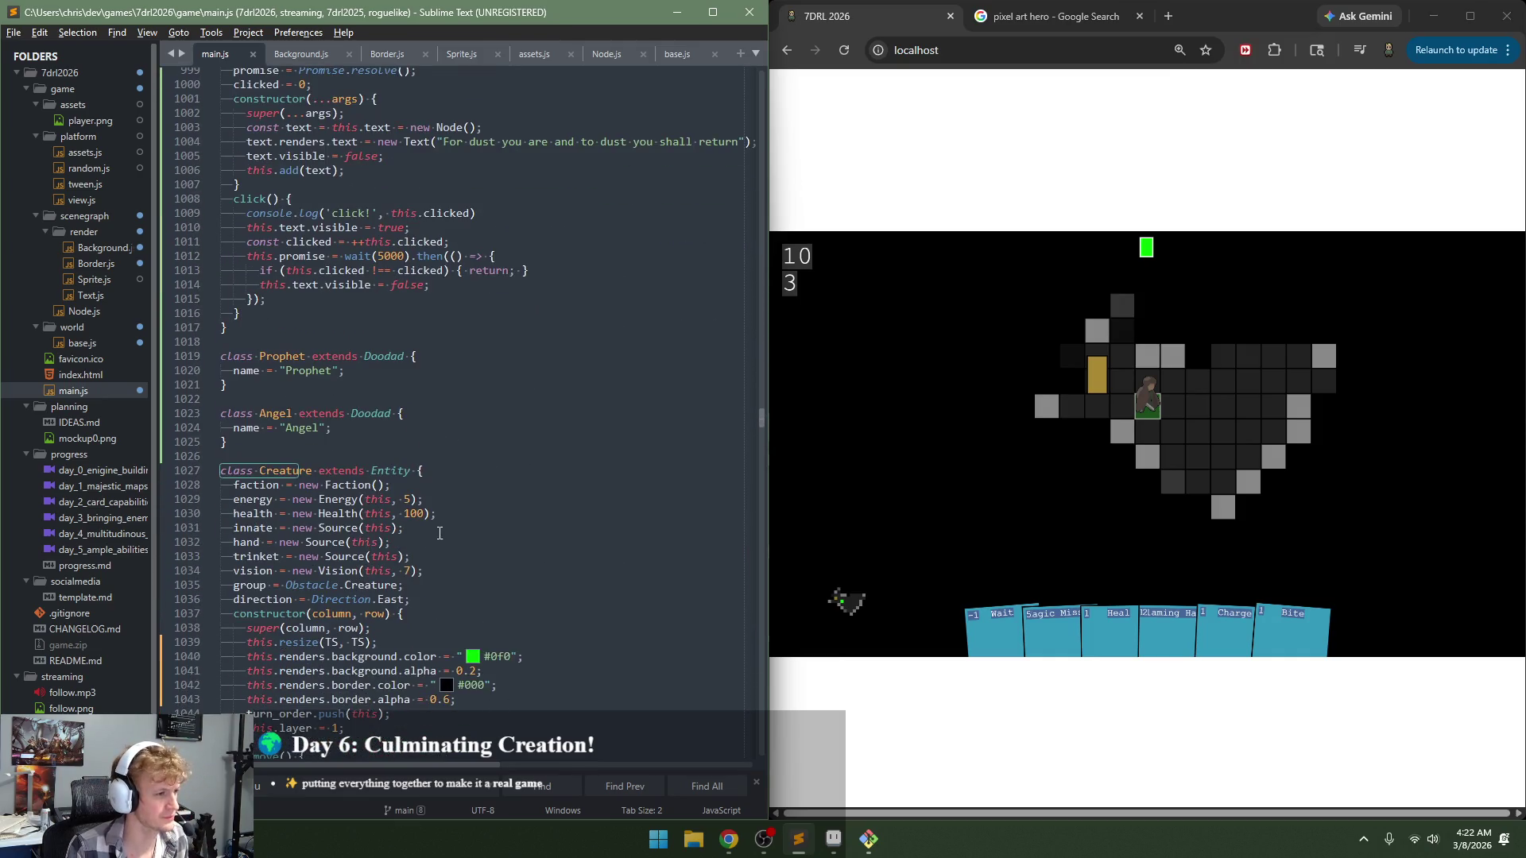
scroll(439, 533, down, 4)
scroll(445, 502, down, 1)
click(458, 485)
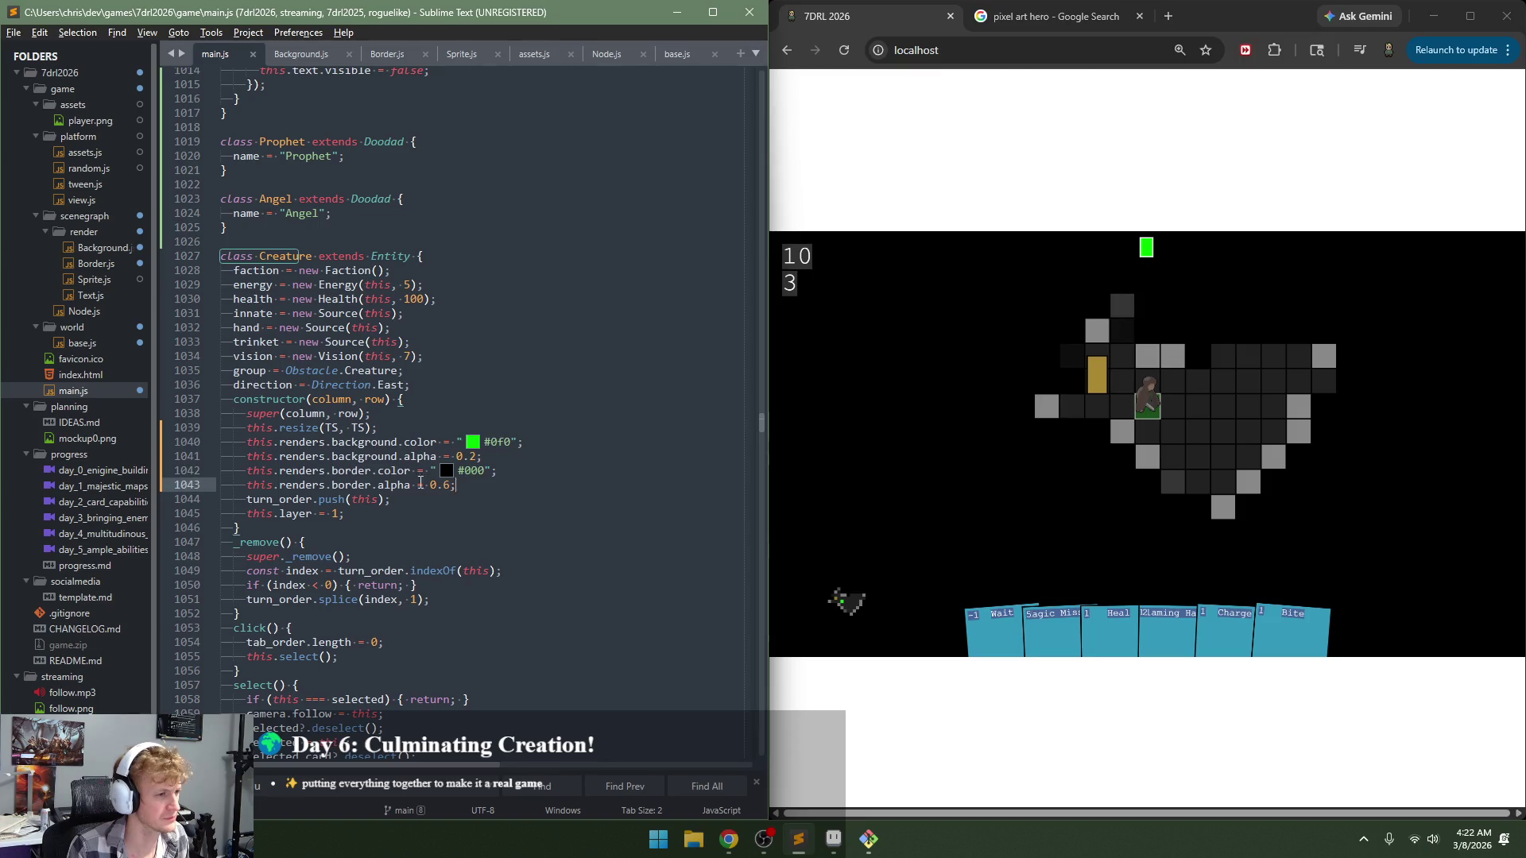
scroll(421, 482, up, 2)
scroll(424, 480, up, 8)
scroll(427, 479, up, 2)
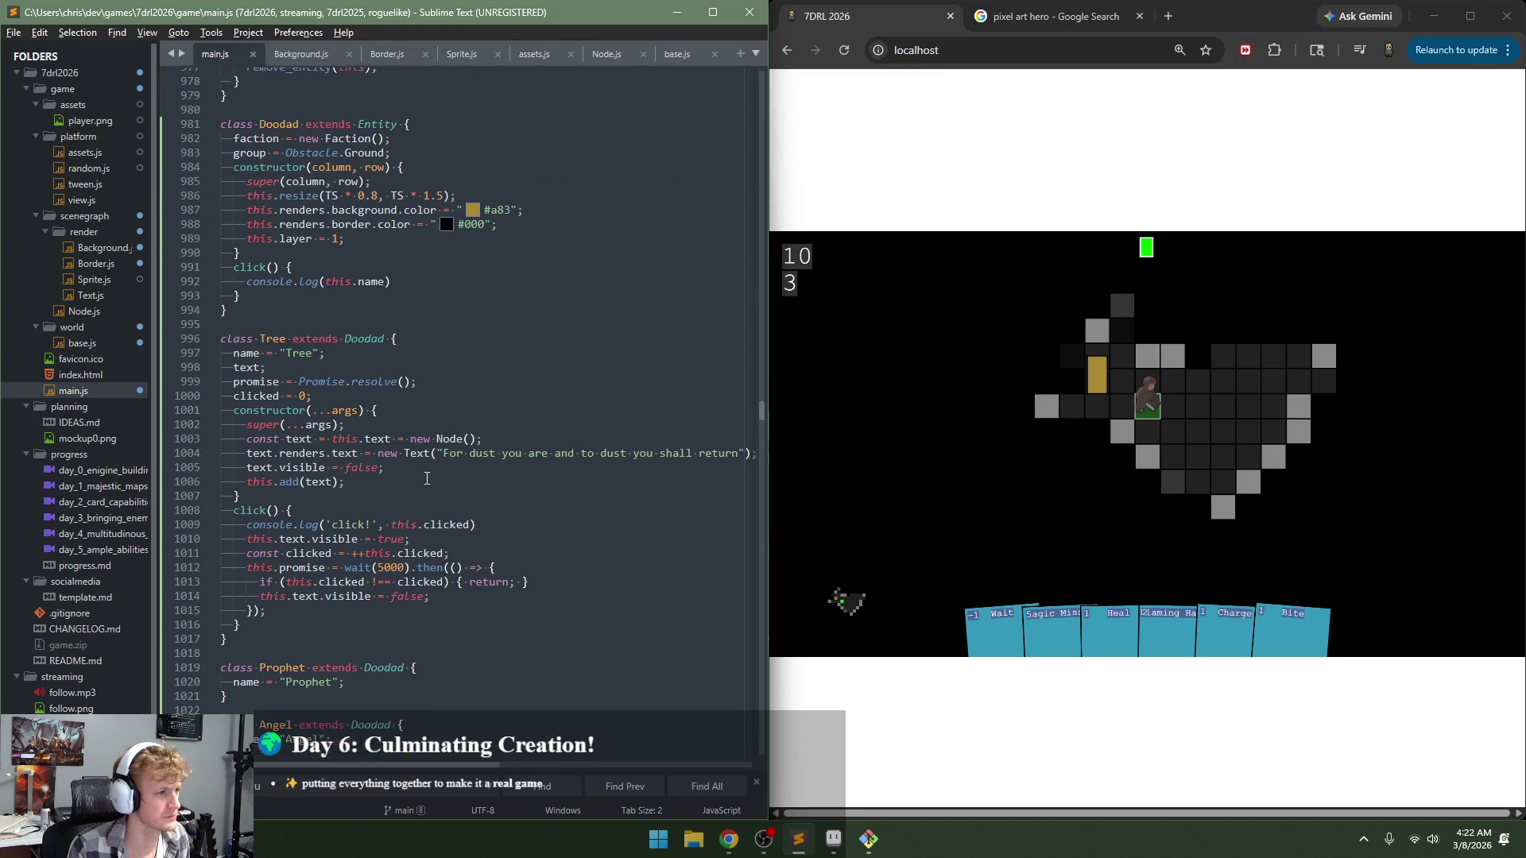
scroll(427, 479, up, 2)
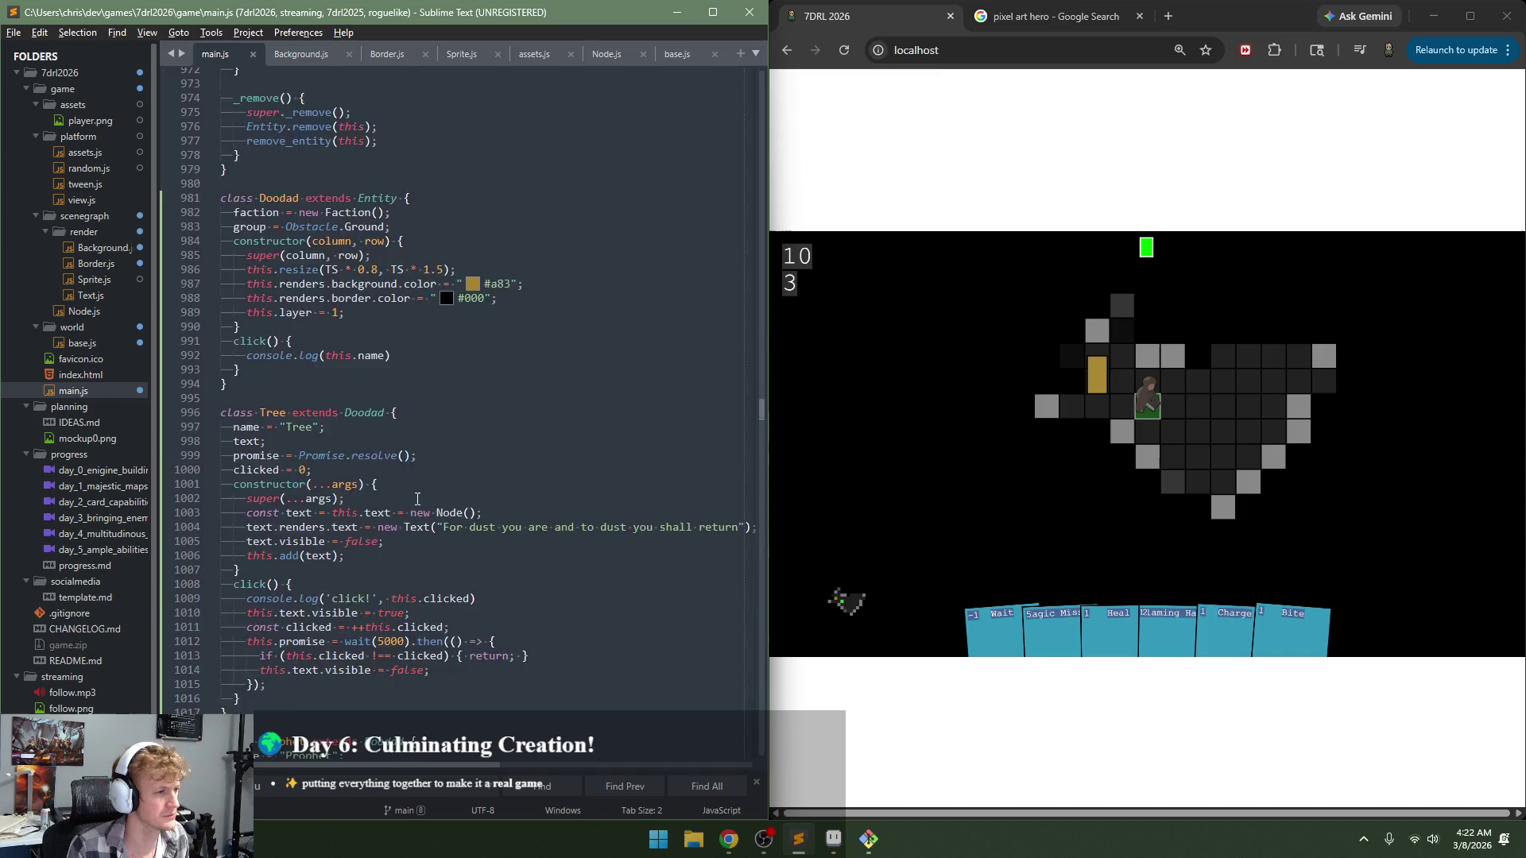
scroll(417, 501, down, 13)
key(Right)
key(ctrl+s)
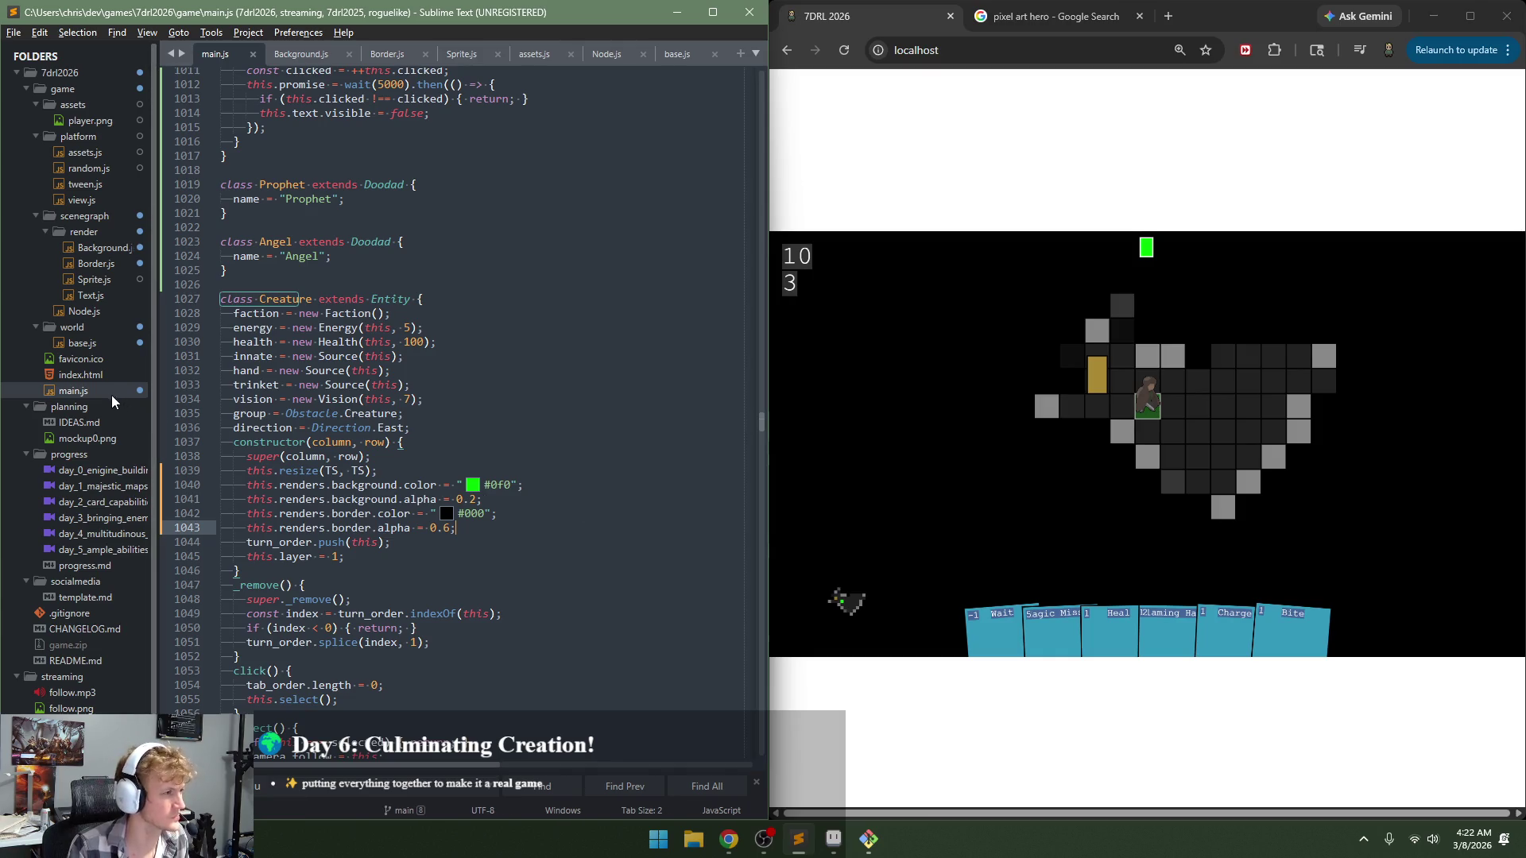
Step: Bring Aseprite to the front and open, then dismiss, the File menu
click(833, 839)
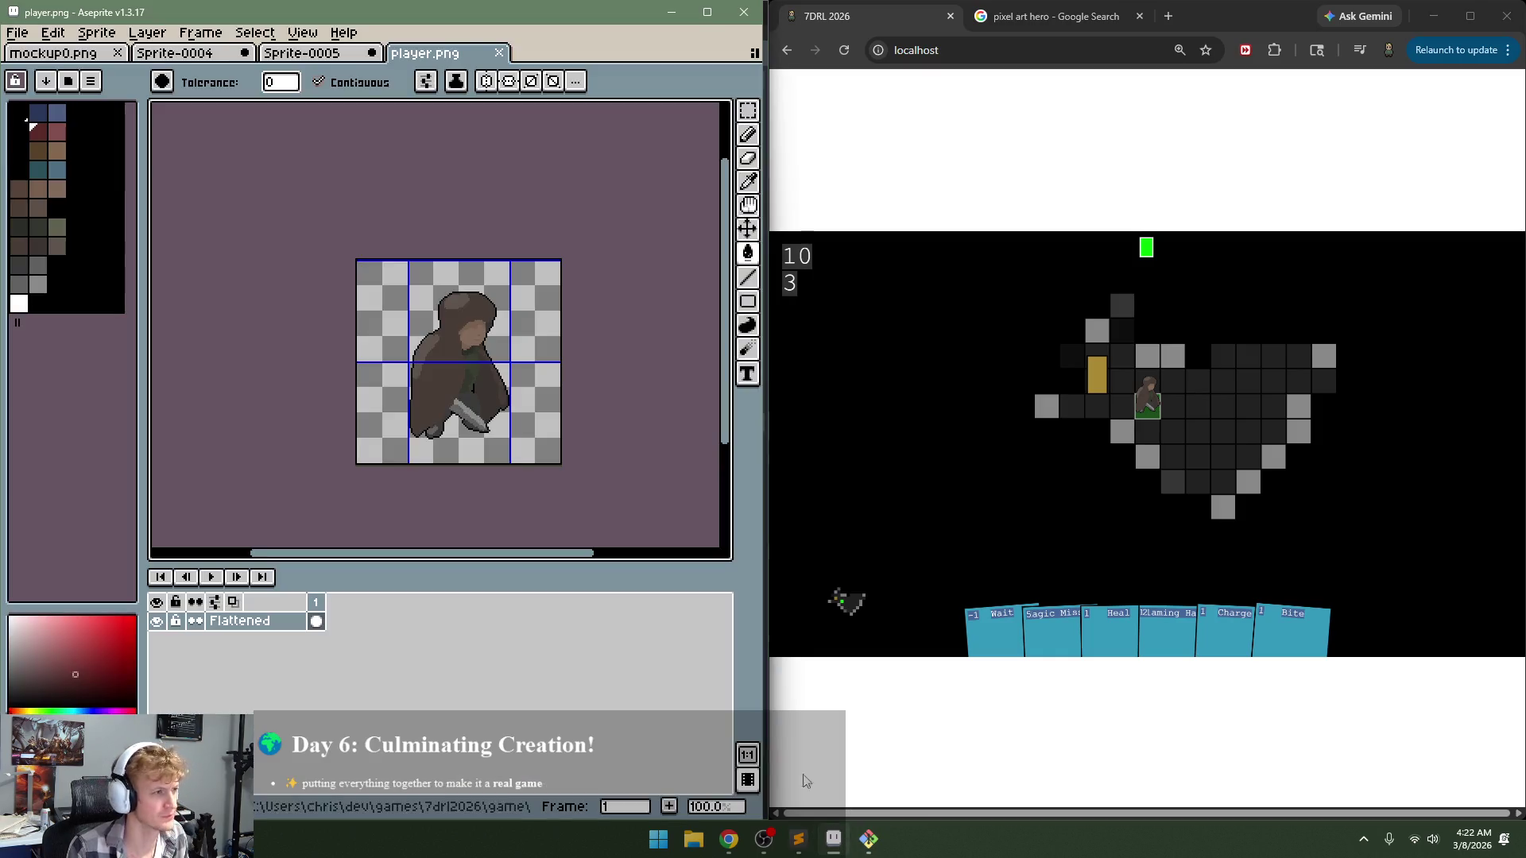
click(17, 32)
click(17, 32)
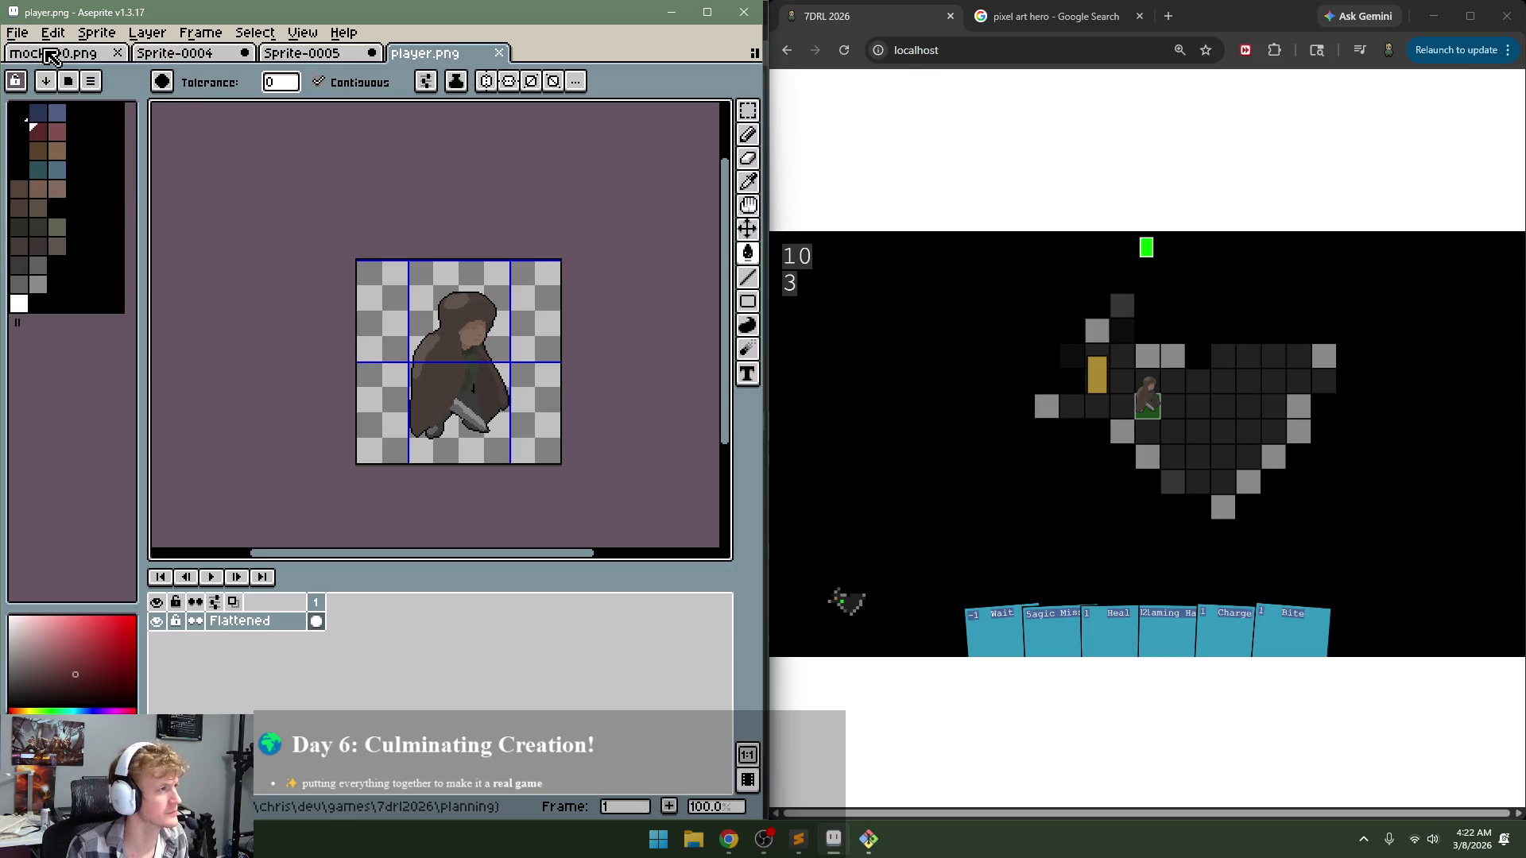
click(17, 33)
click(289, 350)
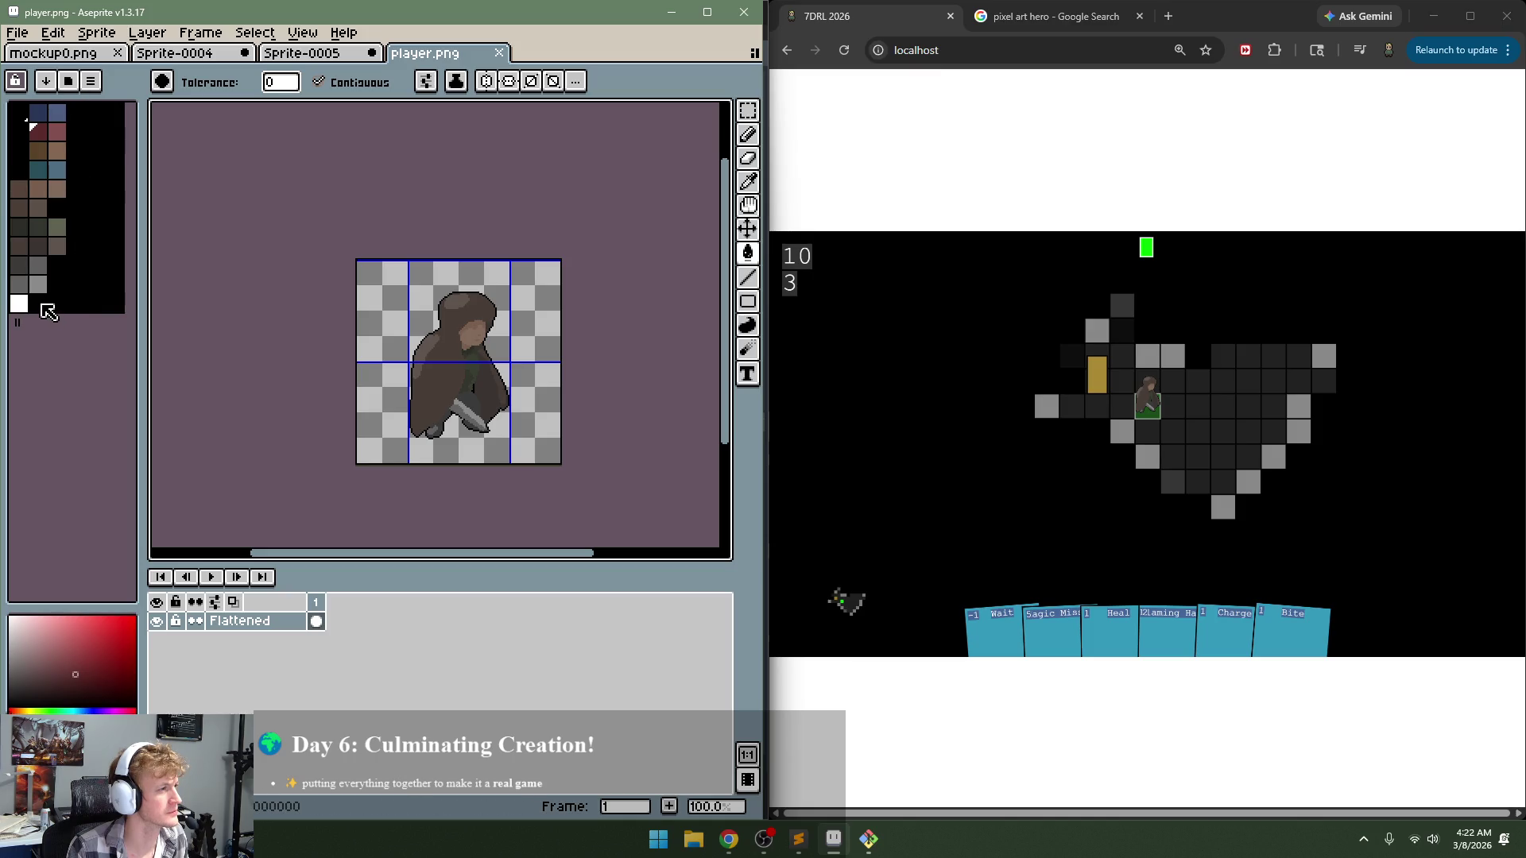
Step: Build a New Palette from Sprite that replaces player.png's current palette, then start a new sprite
click(91, 81)
mouse_move(127, 149)
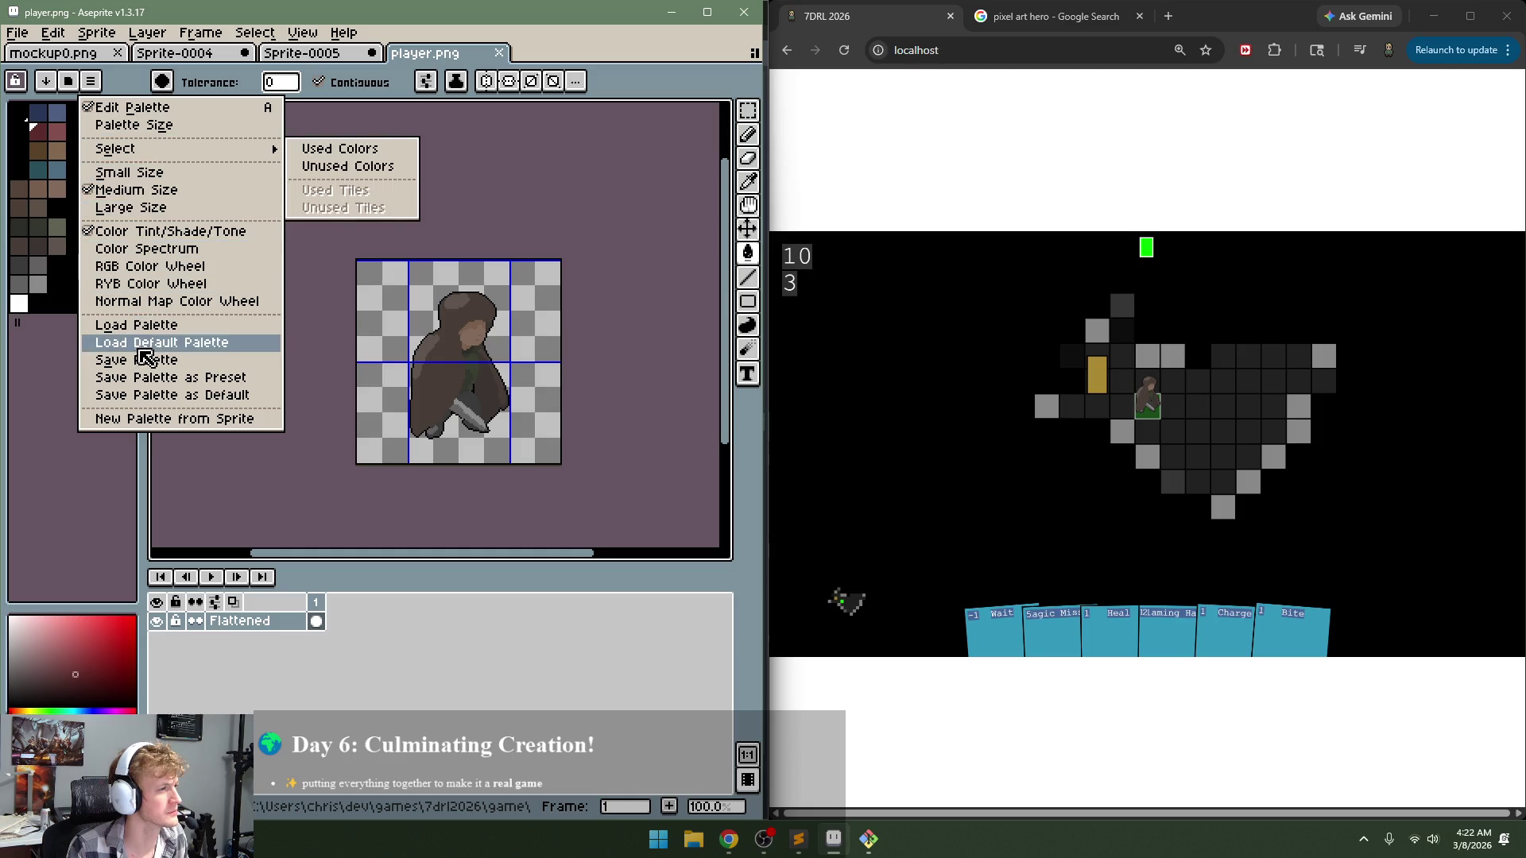
click(159, 424)
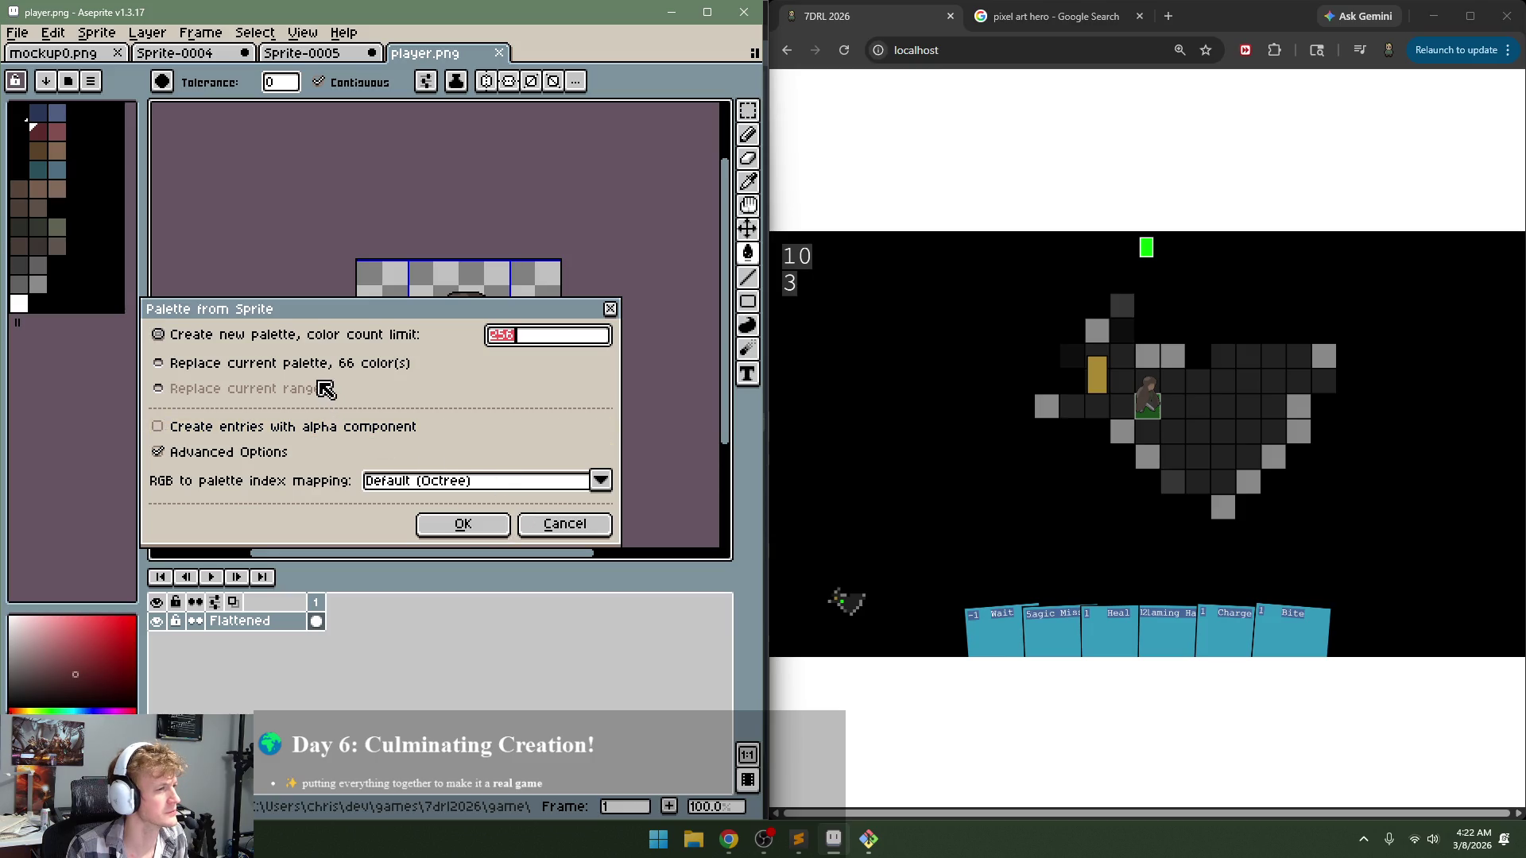
click(239, 363)
click(459, 524)
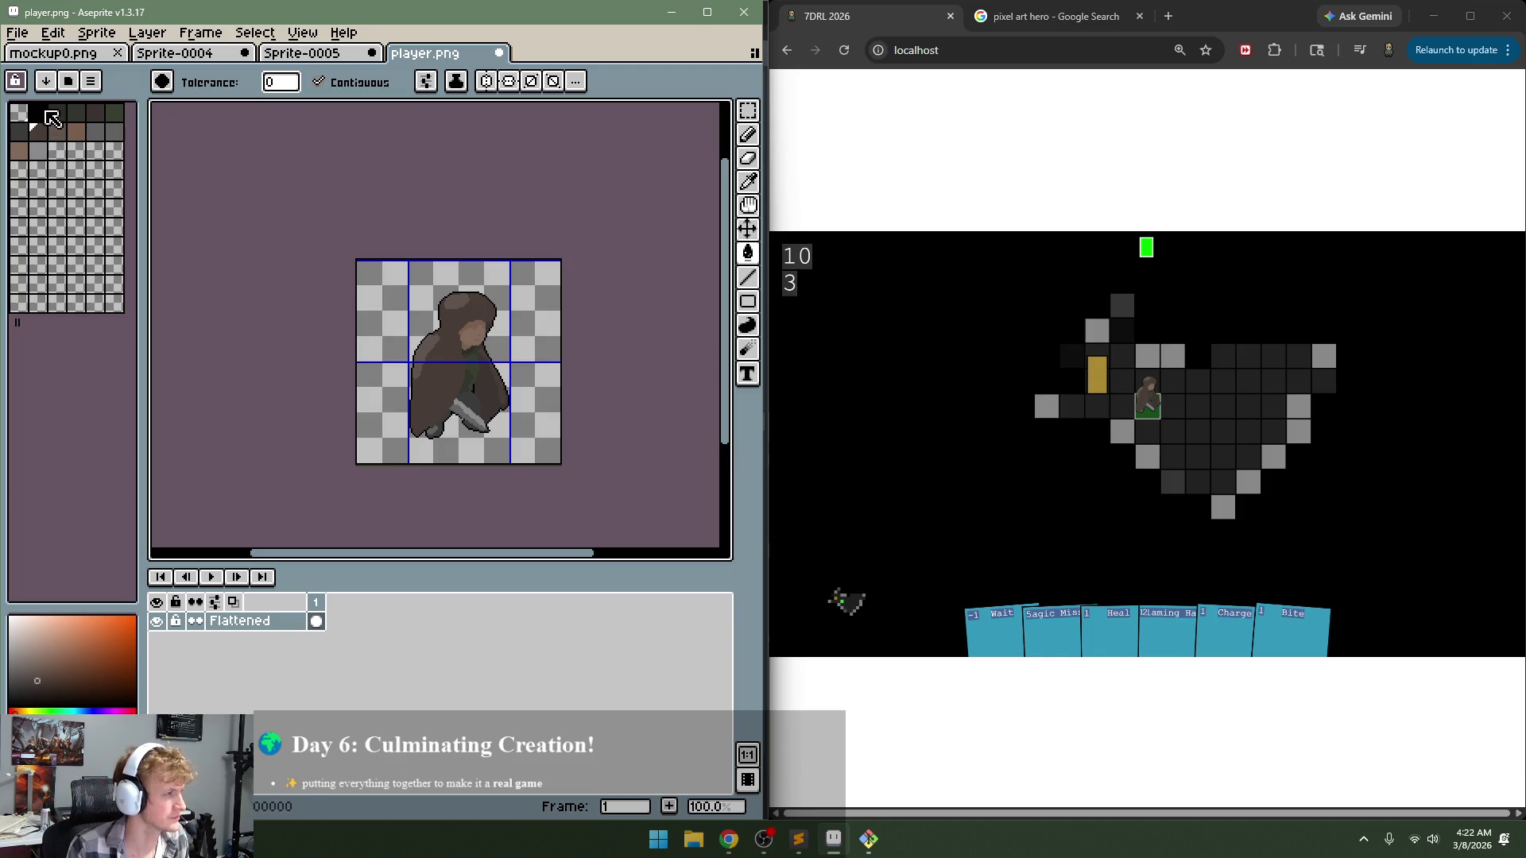
click(17, 33)
click(42, 61)
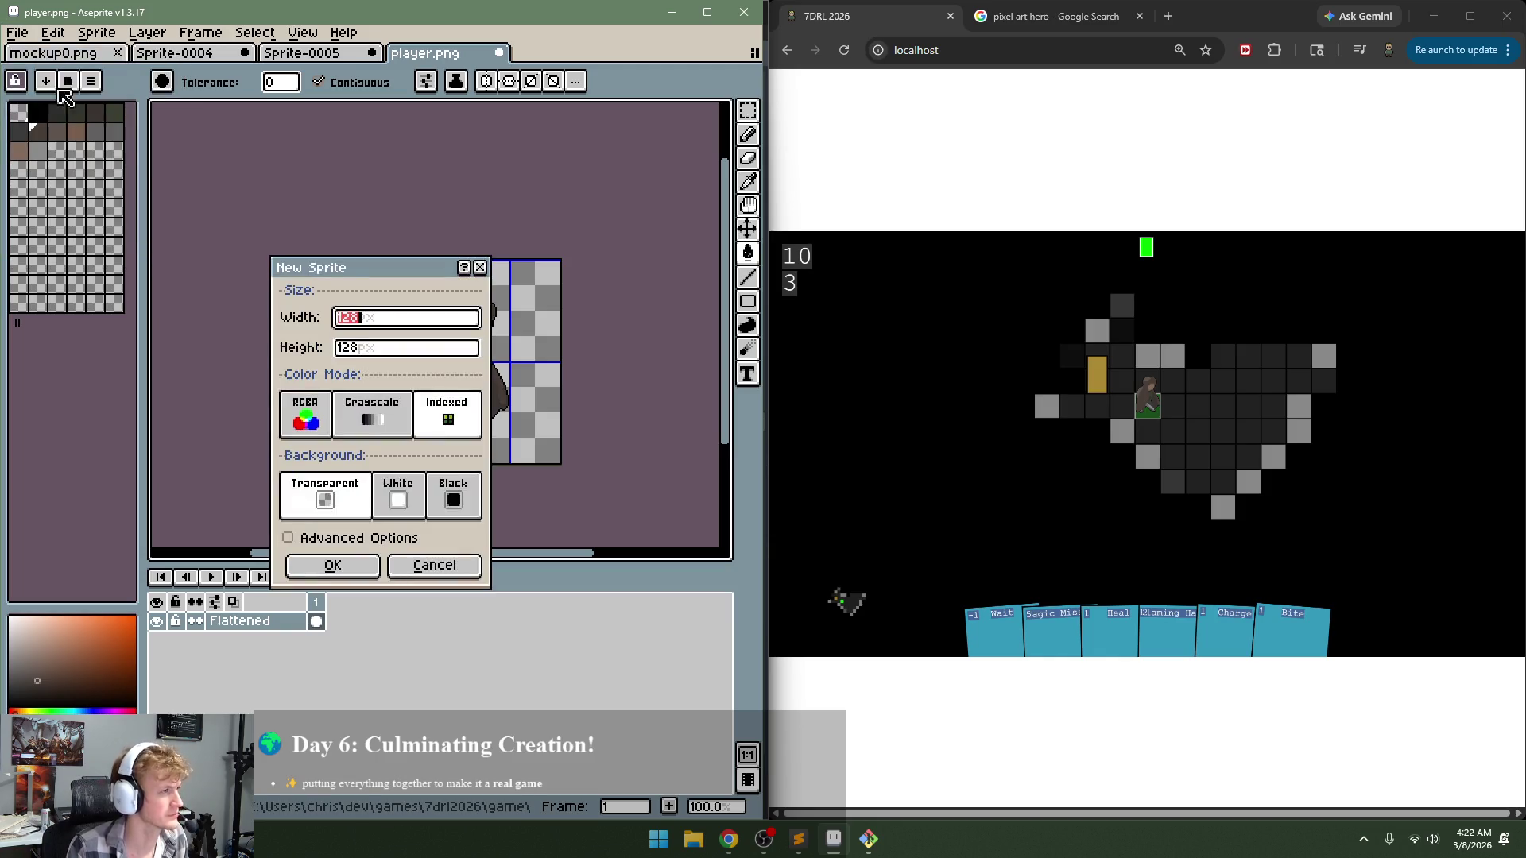
Step: Cancel the 128×128 New Sprite dialog, select all of player.png, and create blank Sprite-0008
click(435, 565)
key(ctrl+a)
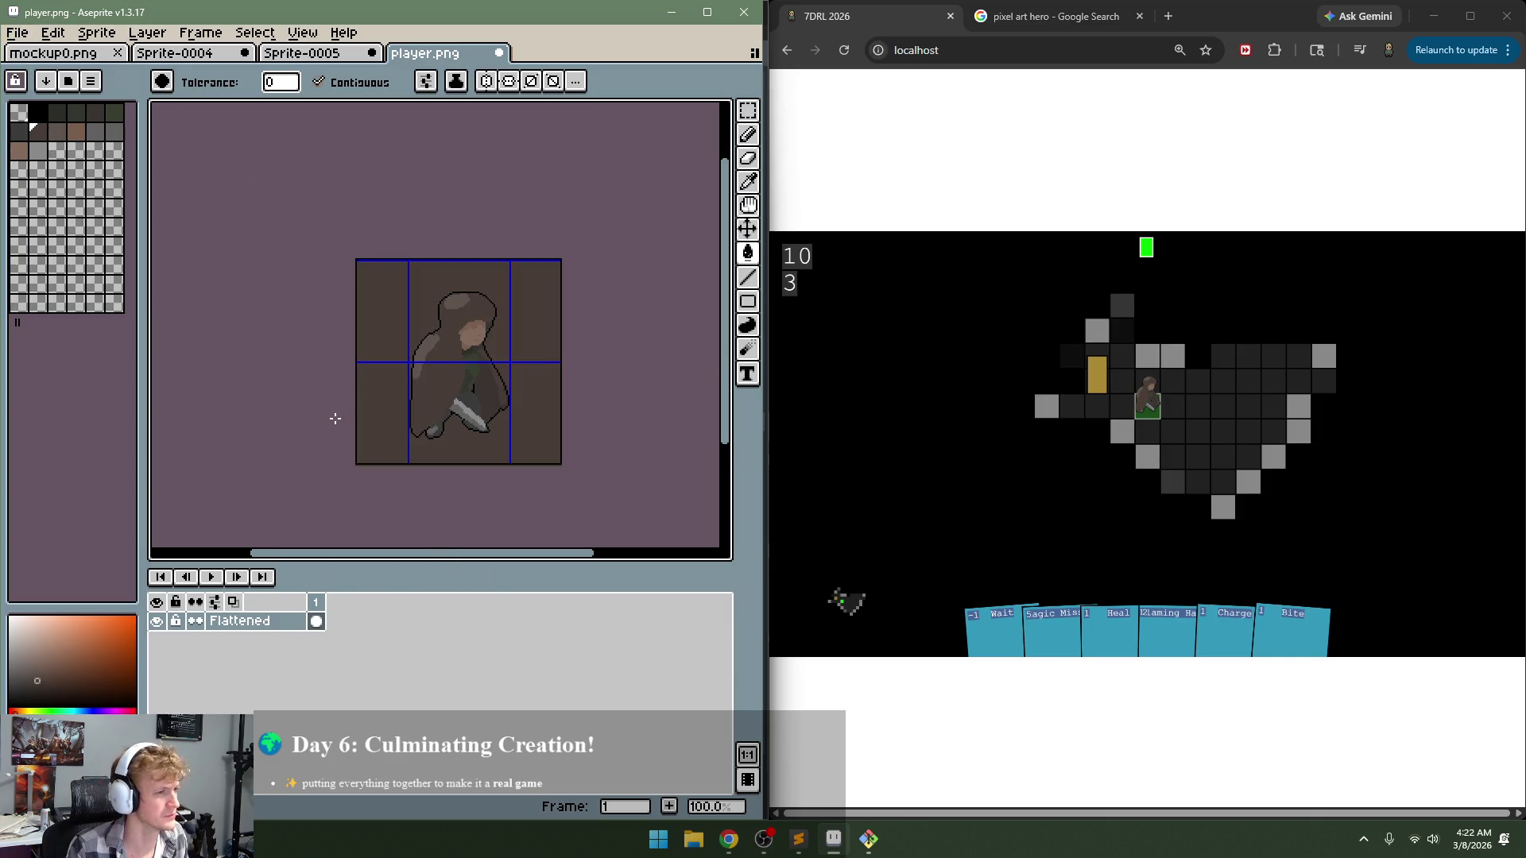
key(v)
click(17, 33)
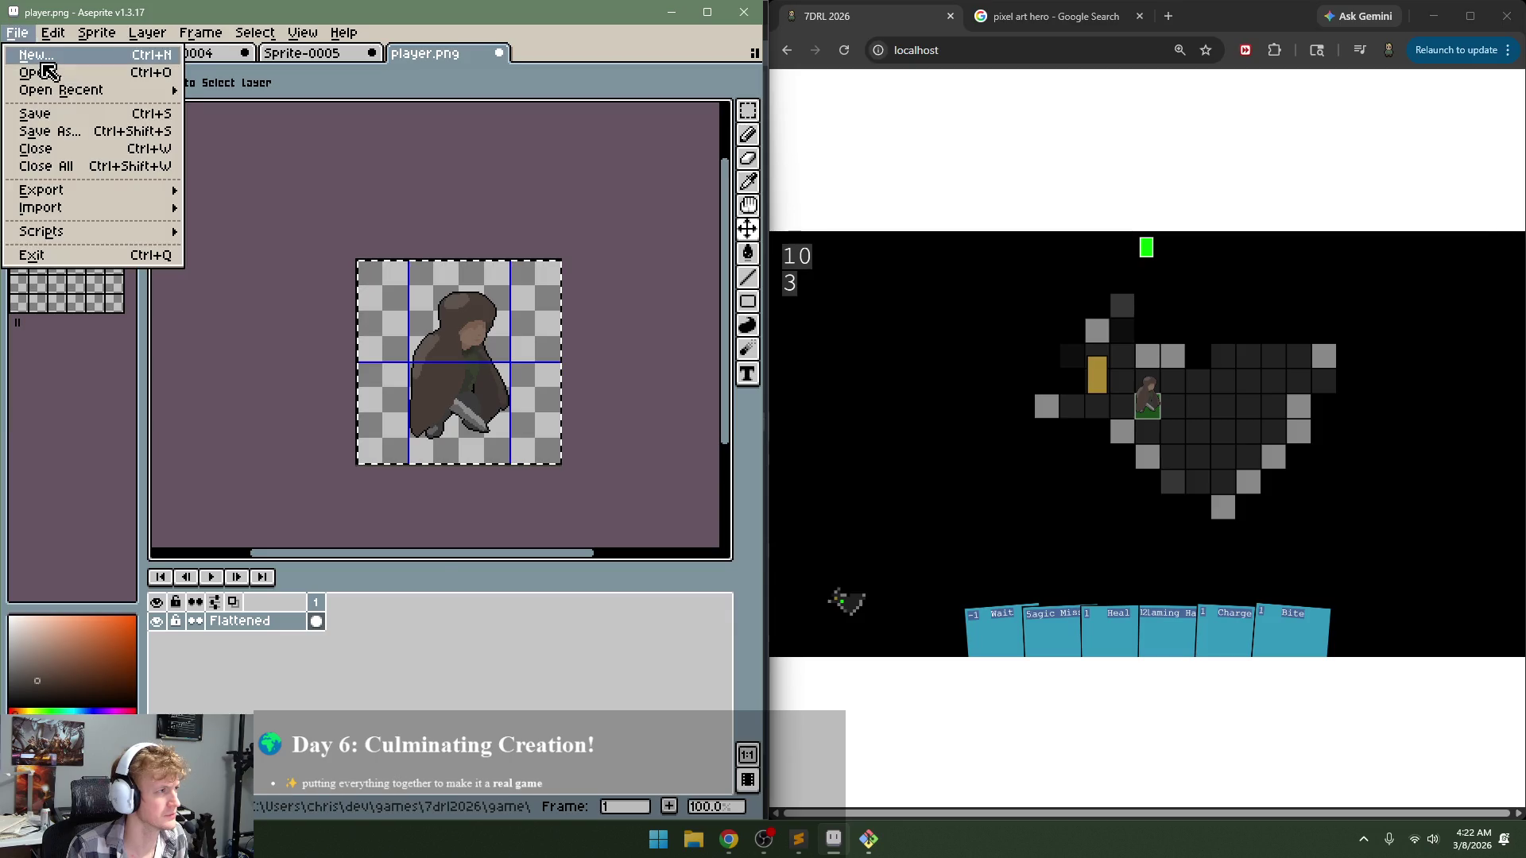
click(39, 62)
click(342, 566)
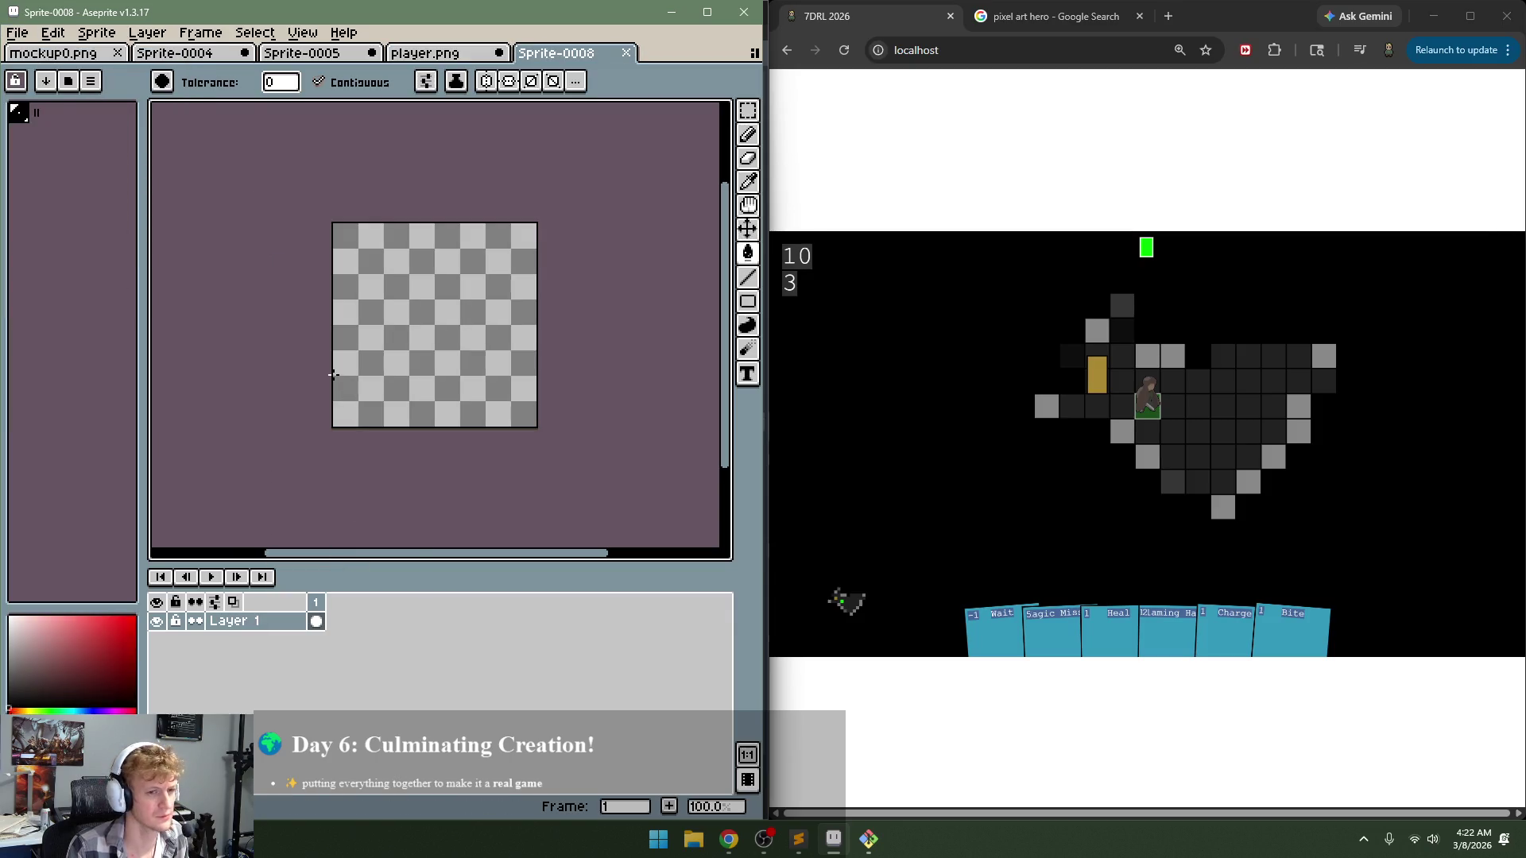
Step: Select the colours in player.png's palette, then return to Sprite-0008
click(429, 54)
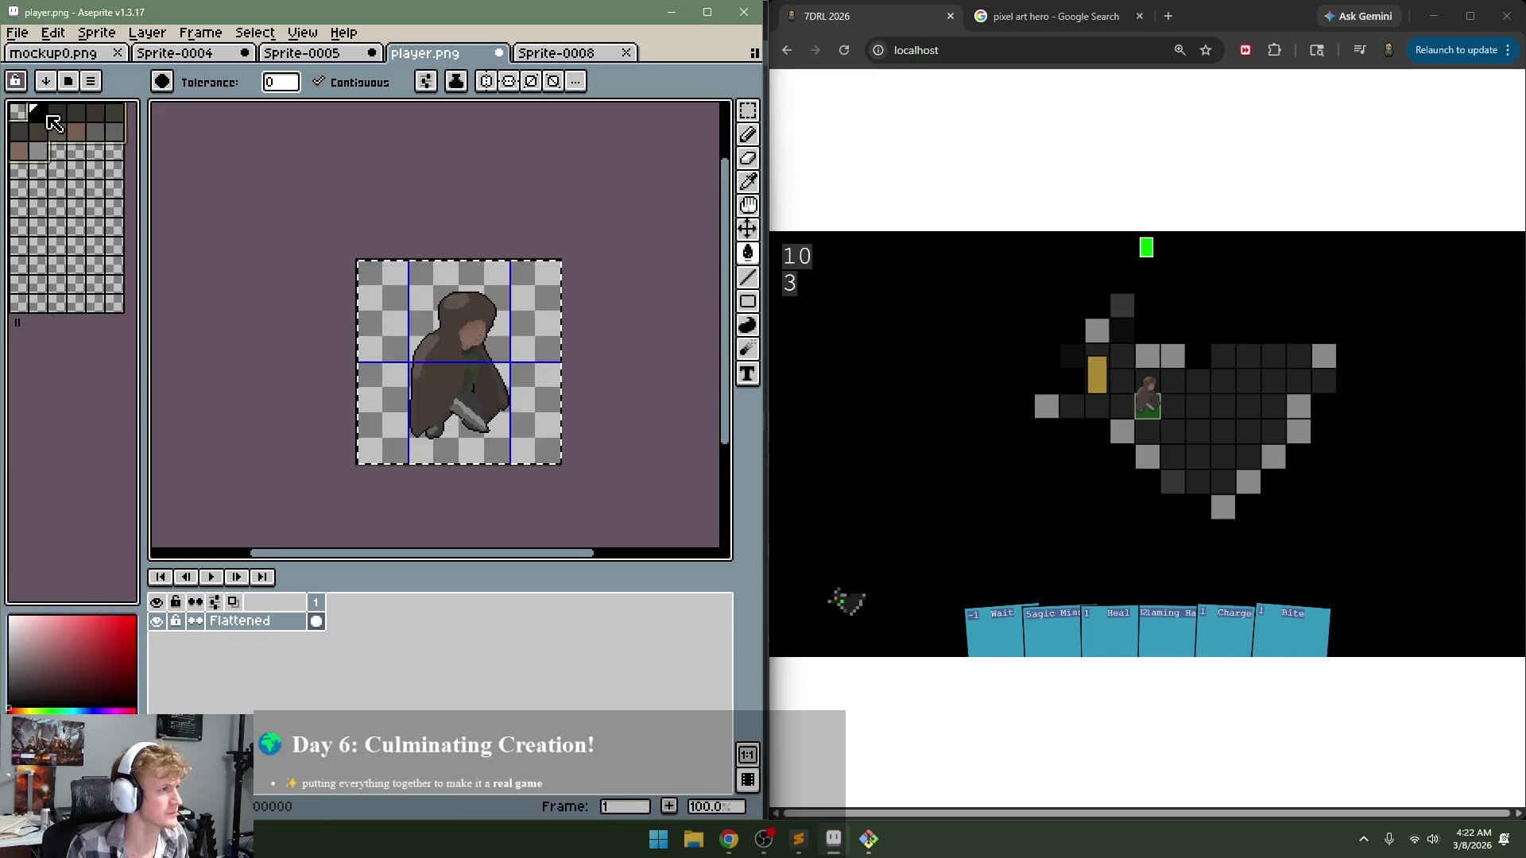
click(558, 54)
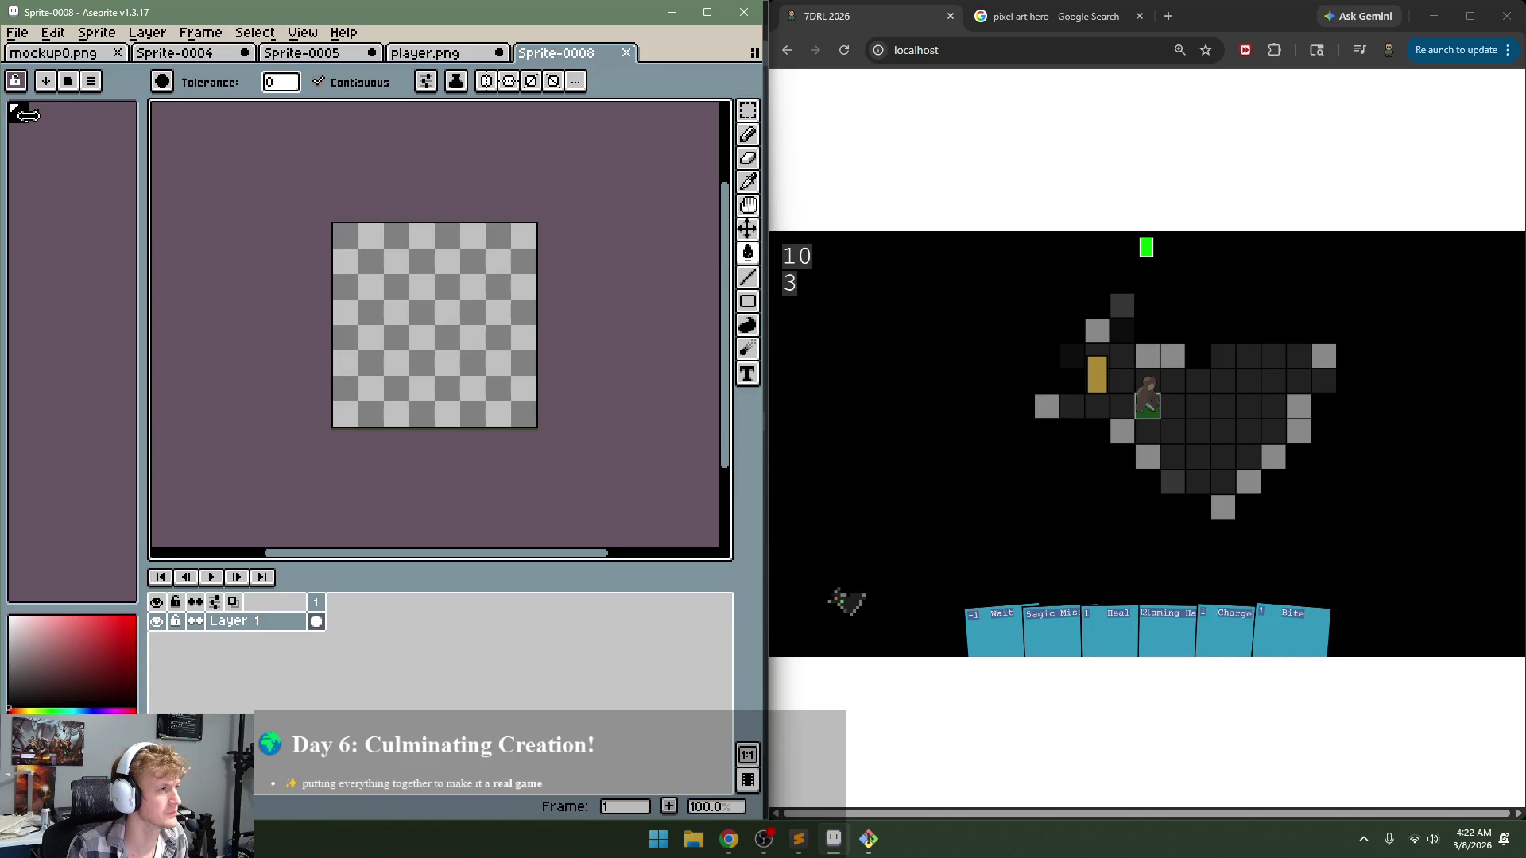
click(425, 53)
click(36, 156)
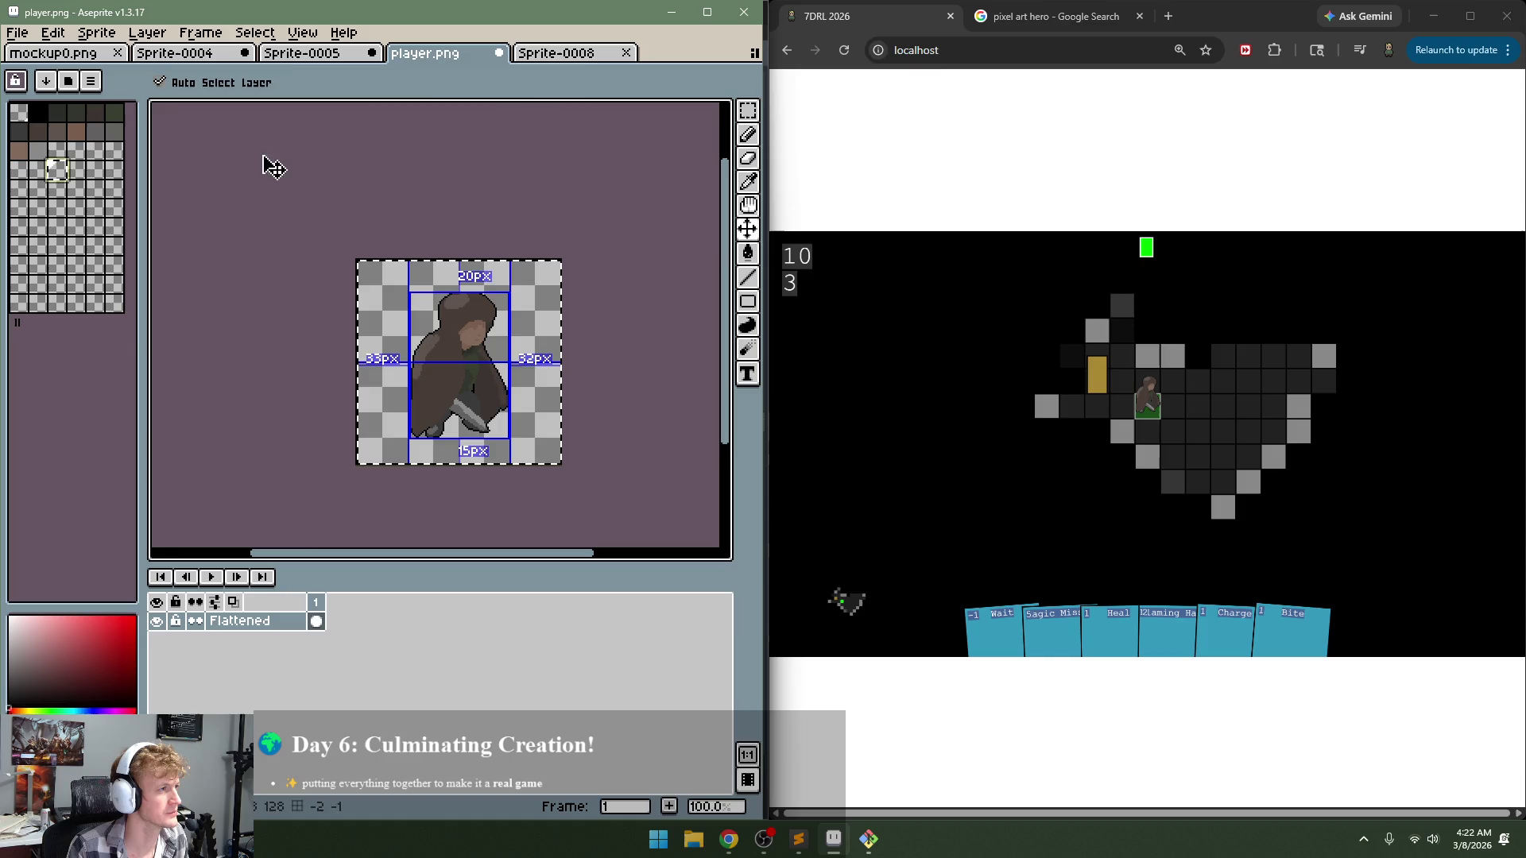
click(38, 116)
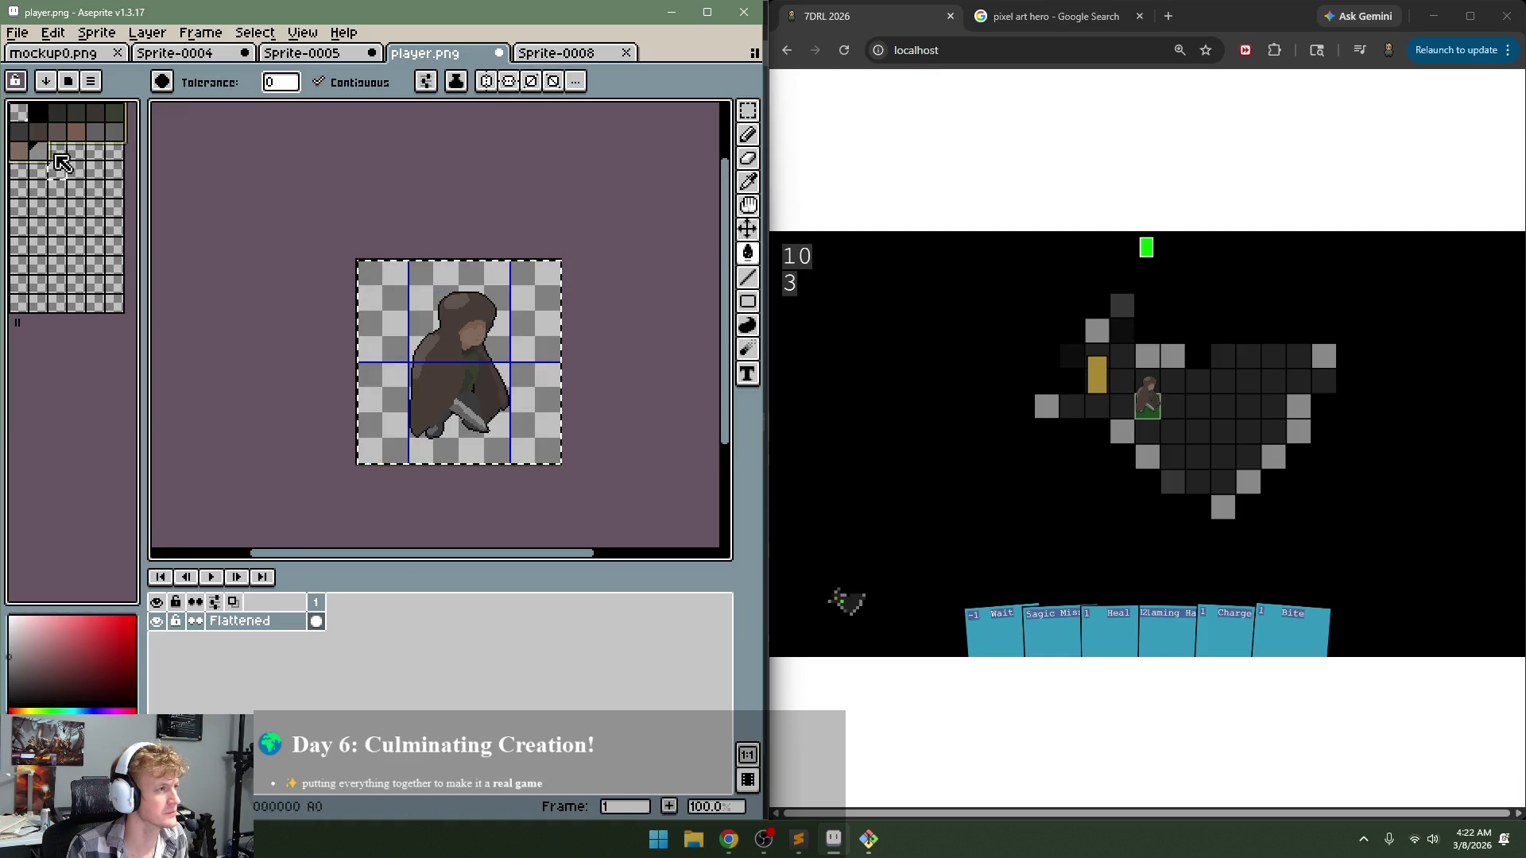
click(576, 53)
Step: Paste the player's colours into Sprite-0008's palette and try the brown and grey swatches
key(ctrl+v)
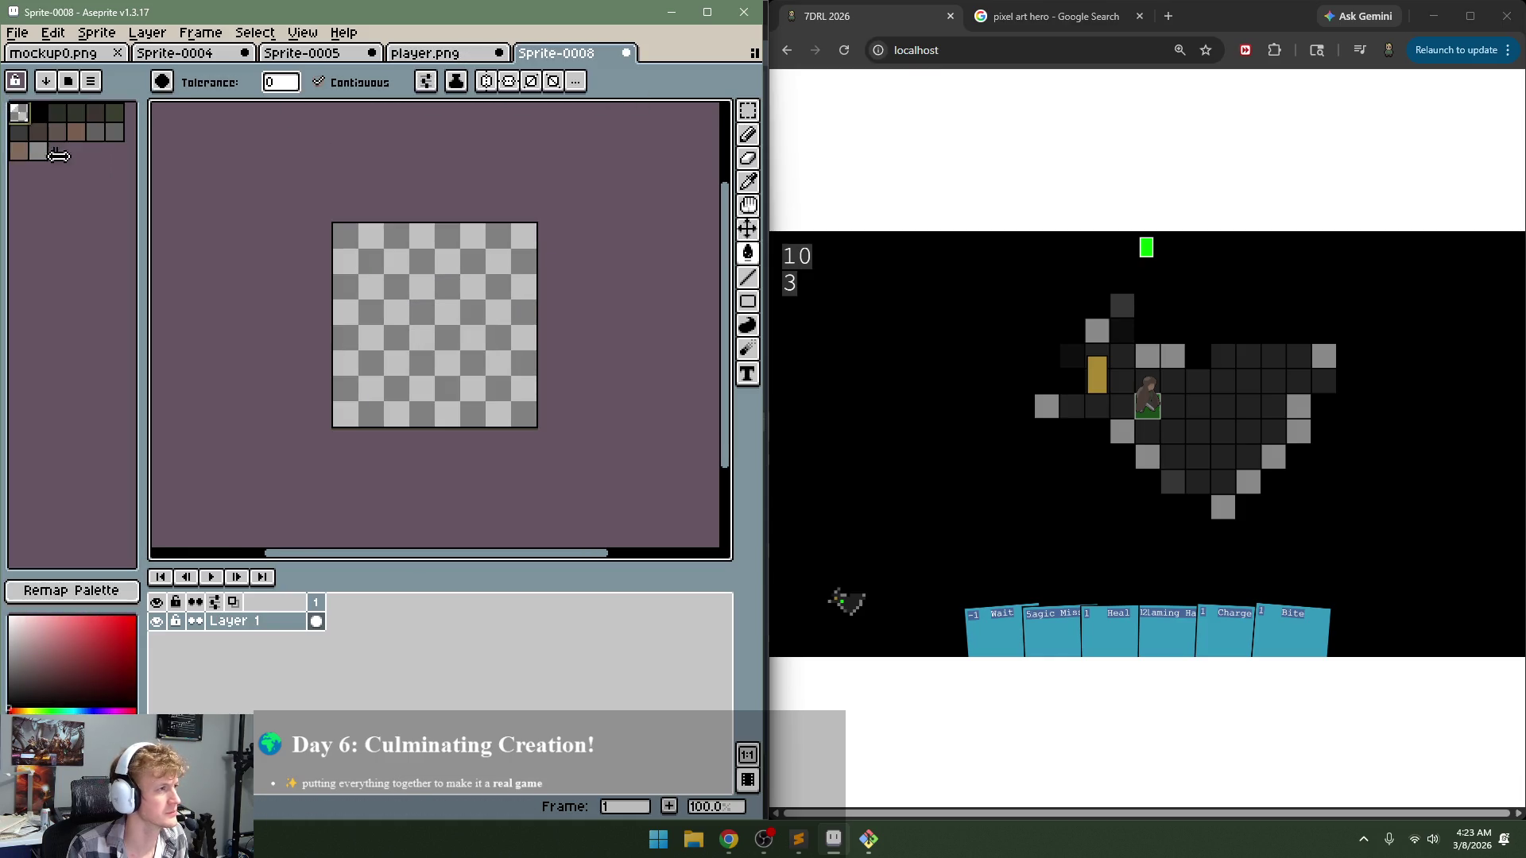
click(57, 112)
click(53, 133)
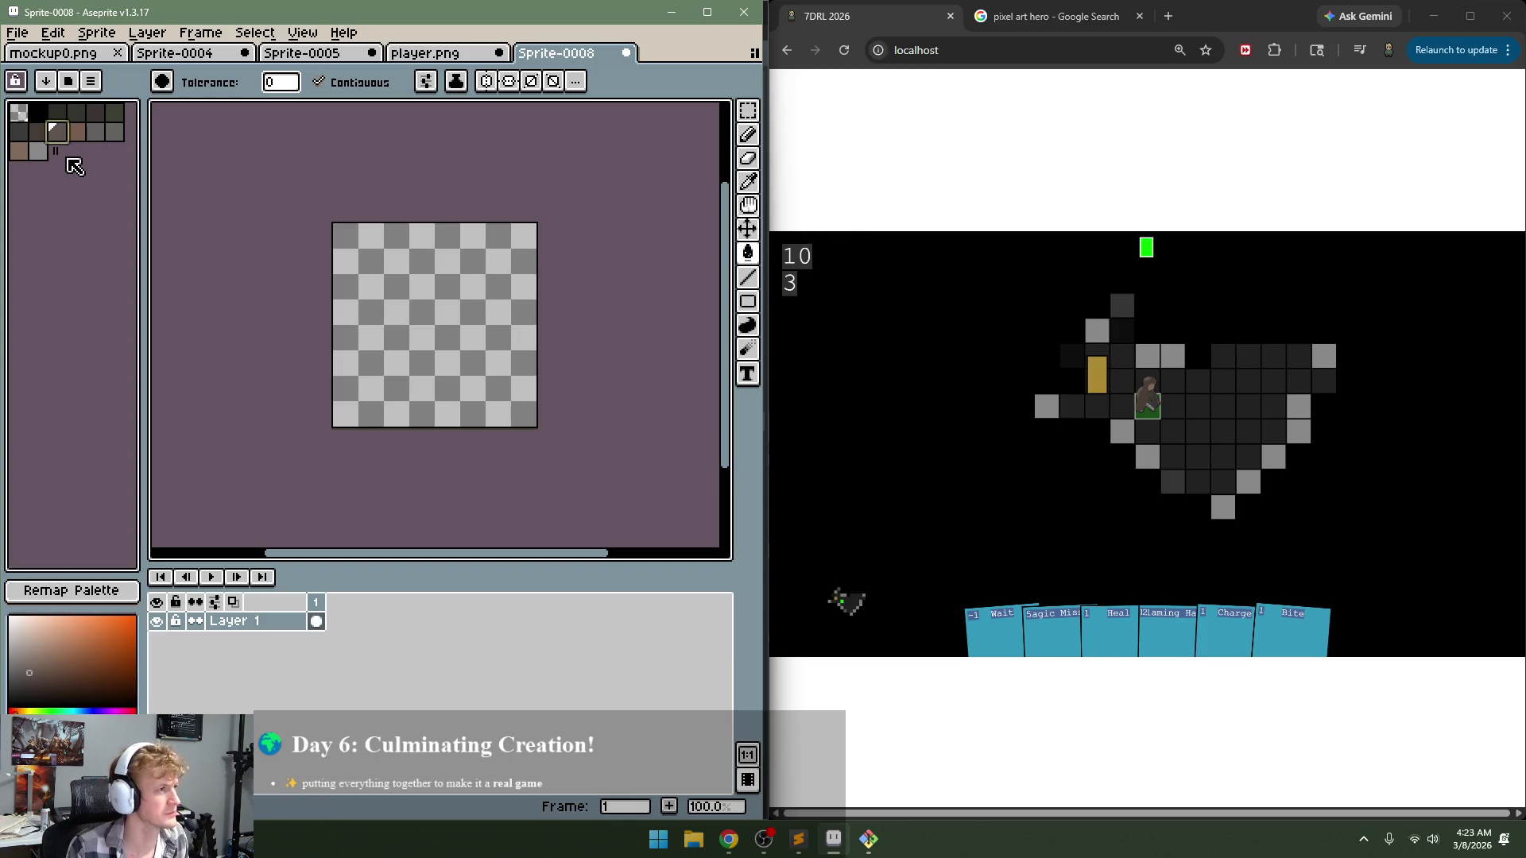
click(38, 151)
Step: Drag out the end of the palette to add a large block of black swatches
drag(55, 151, 83, 196)
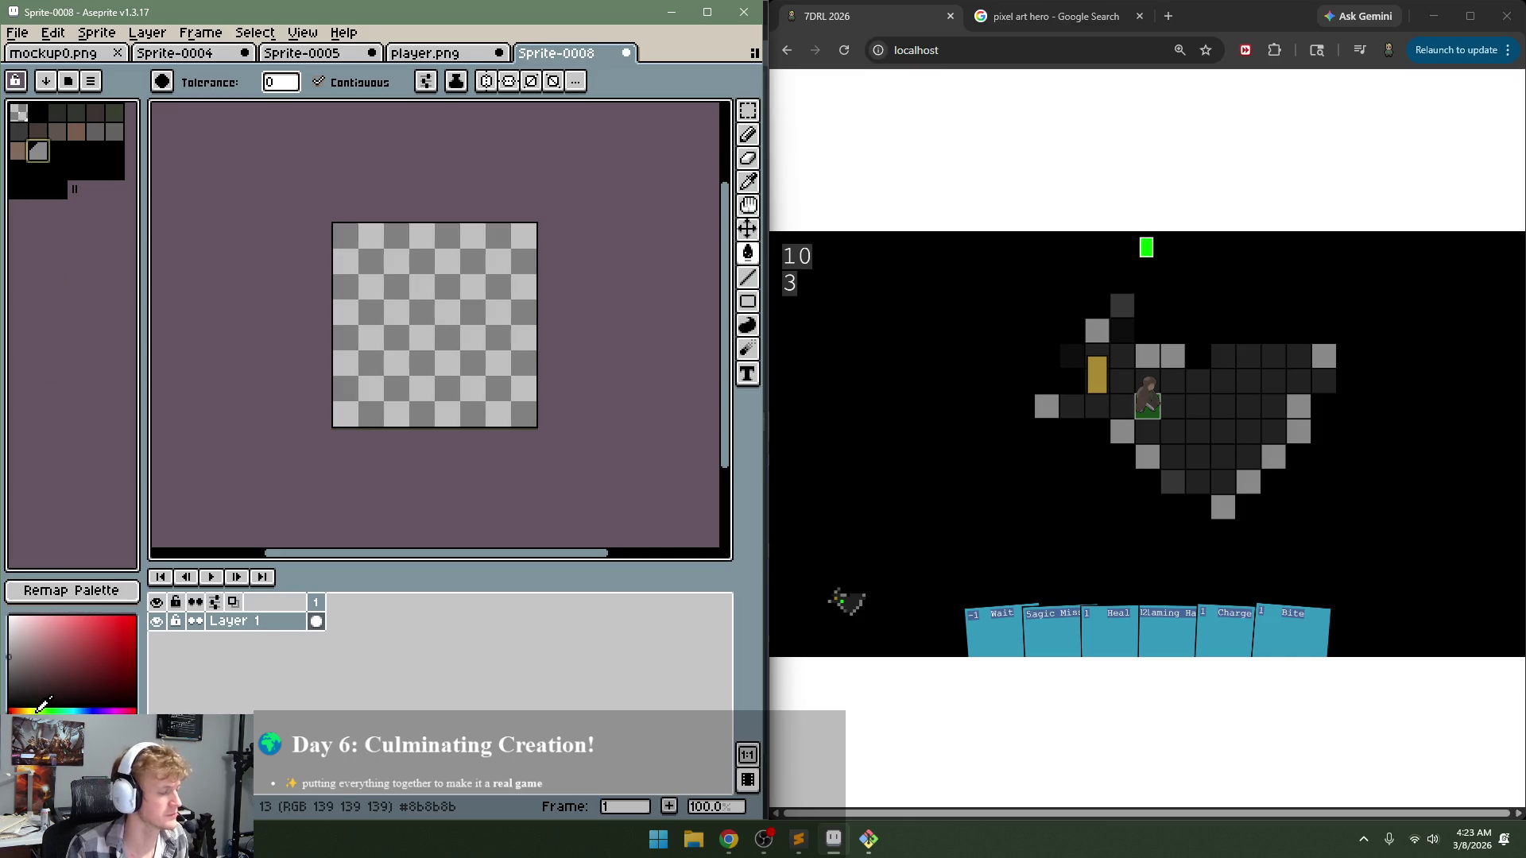
drag(40, 709, 14, 709)
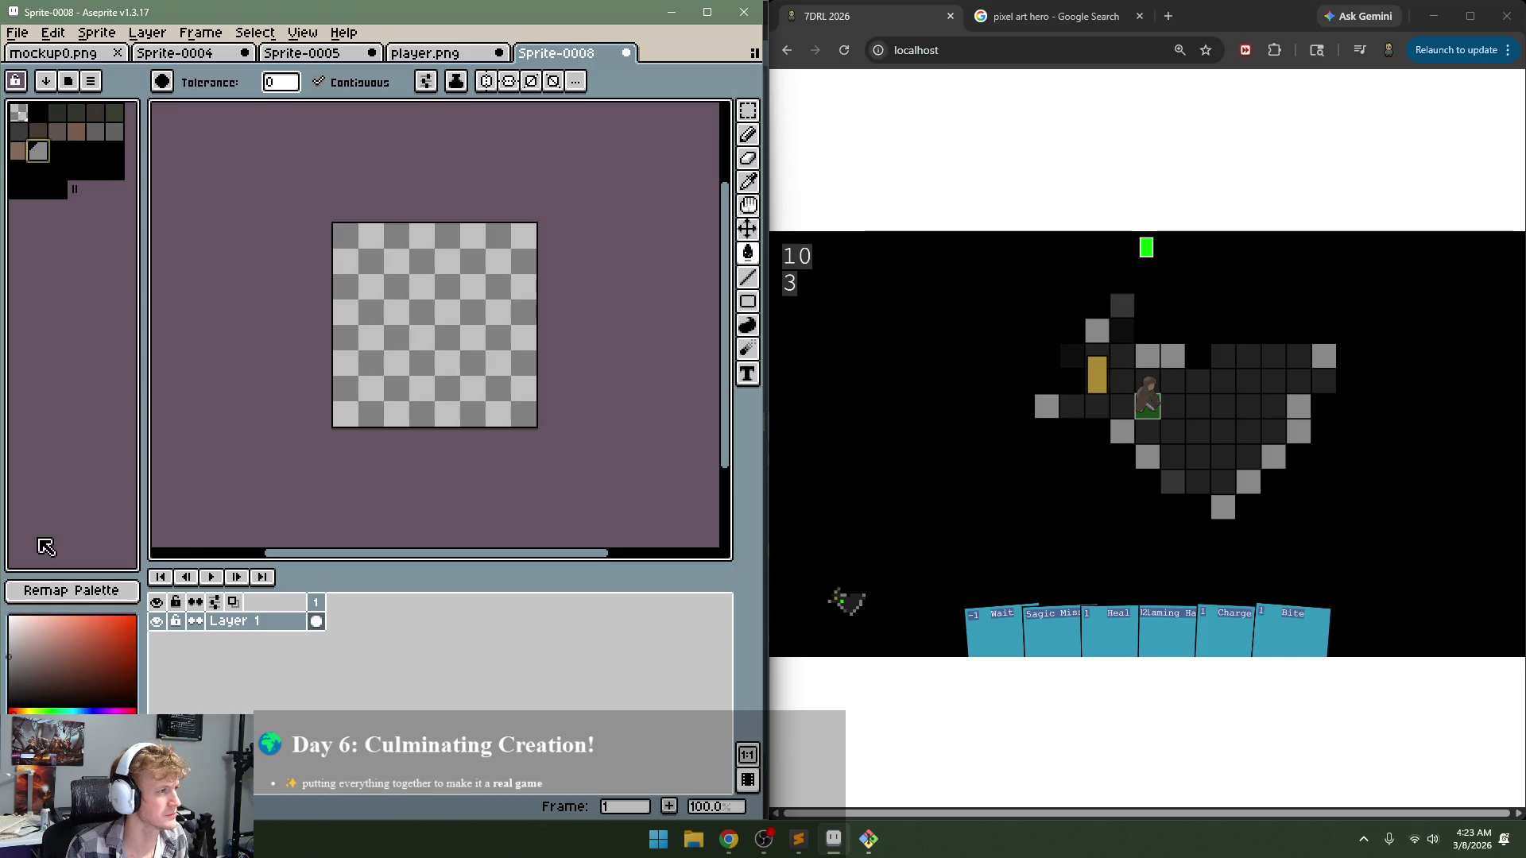
click(37, 131)
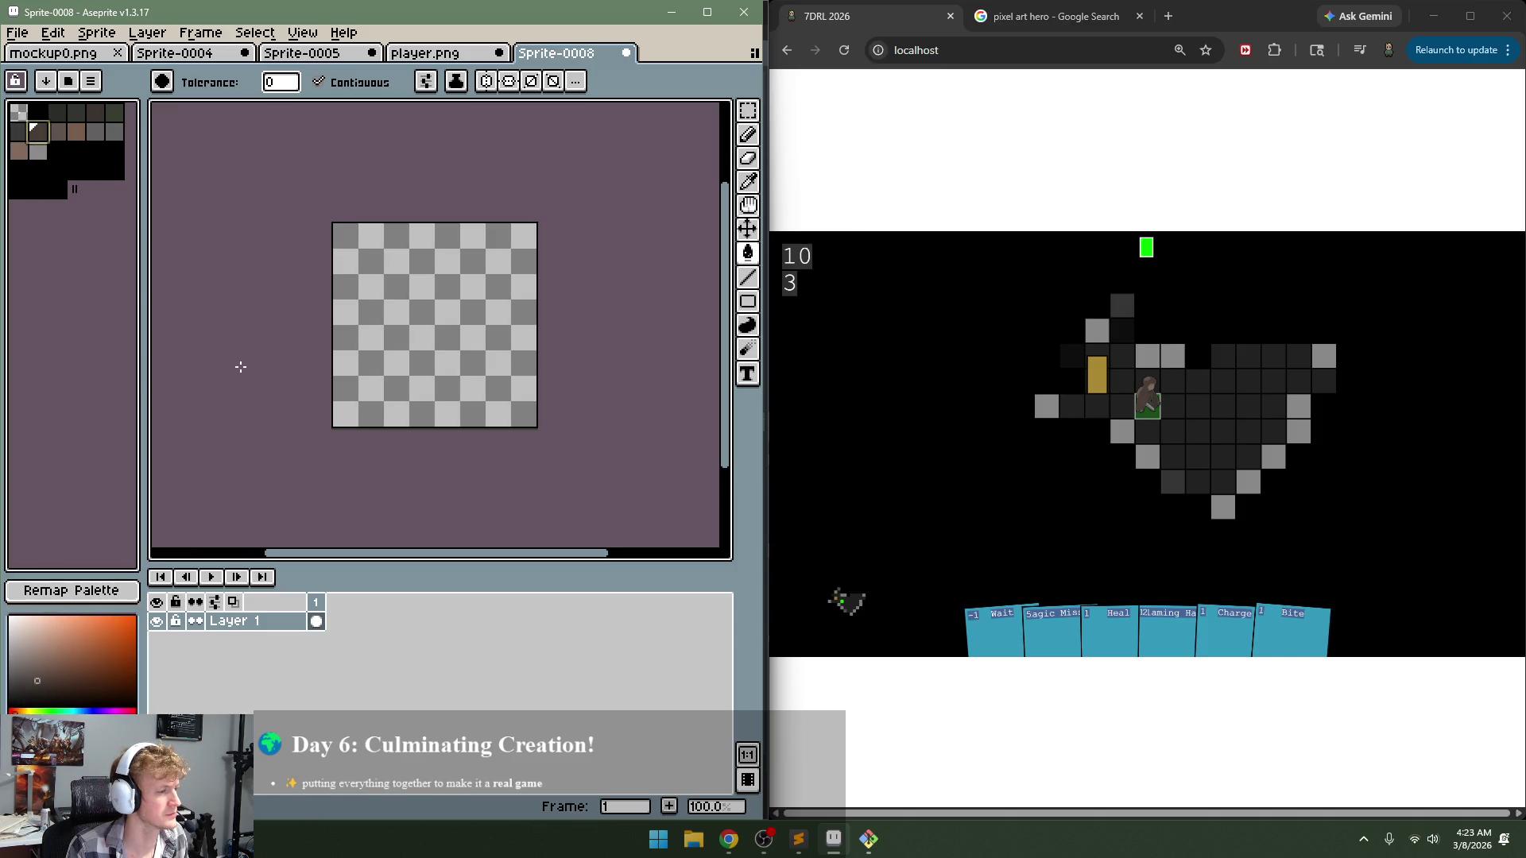
key(ctrl+z)
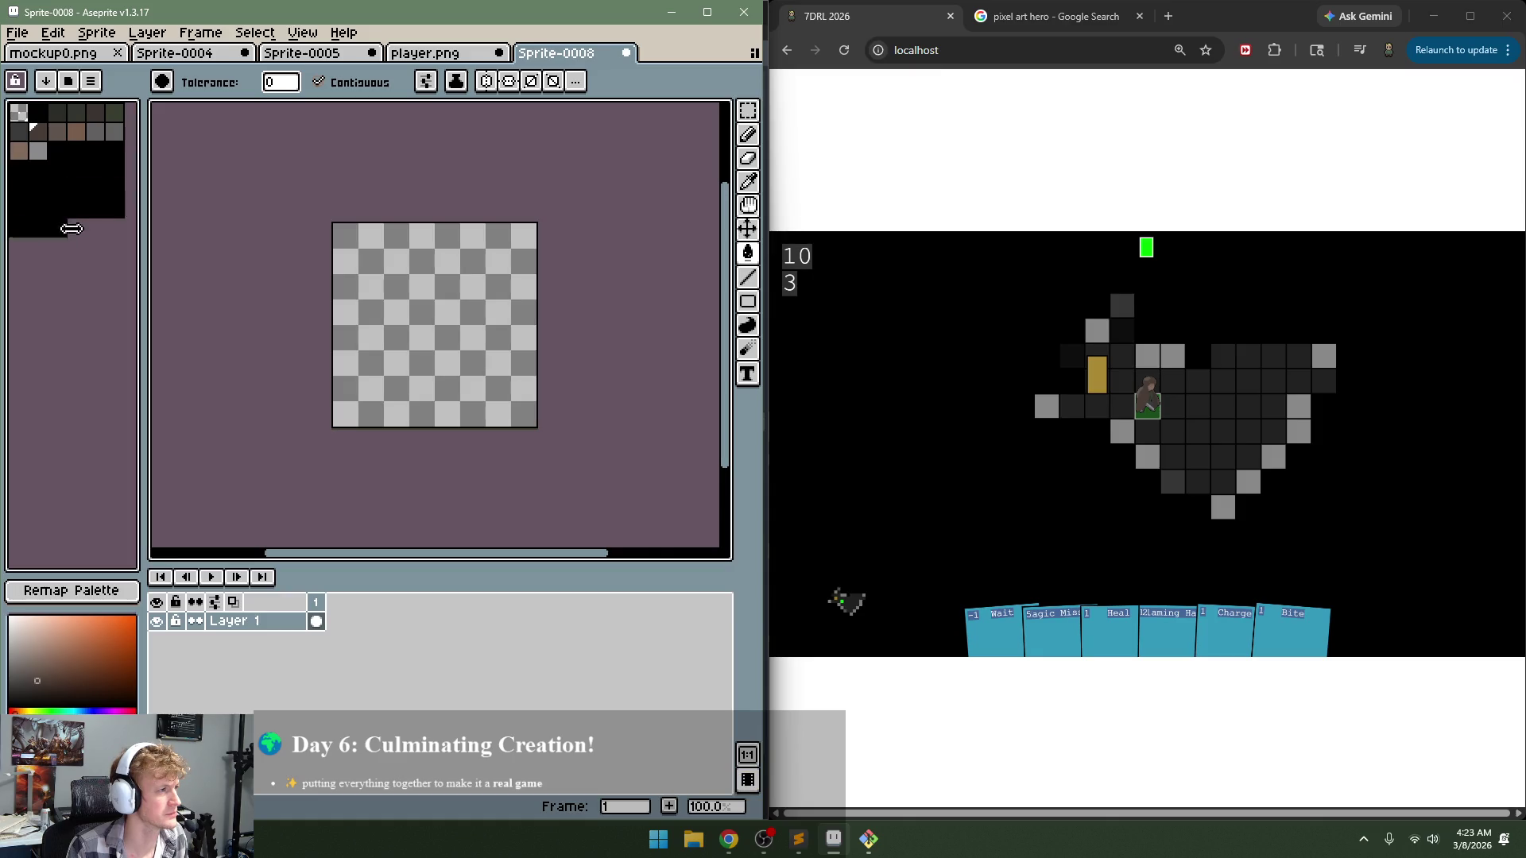
drag(62, 145, 74, 268)
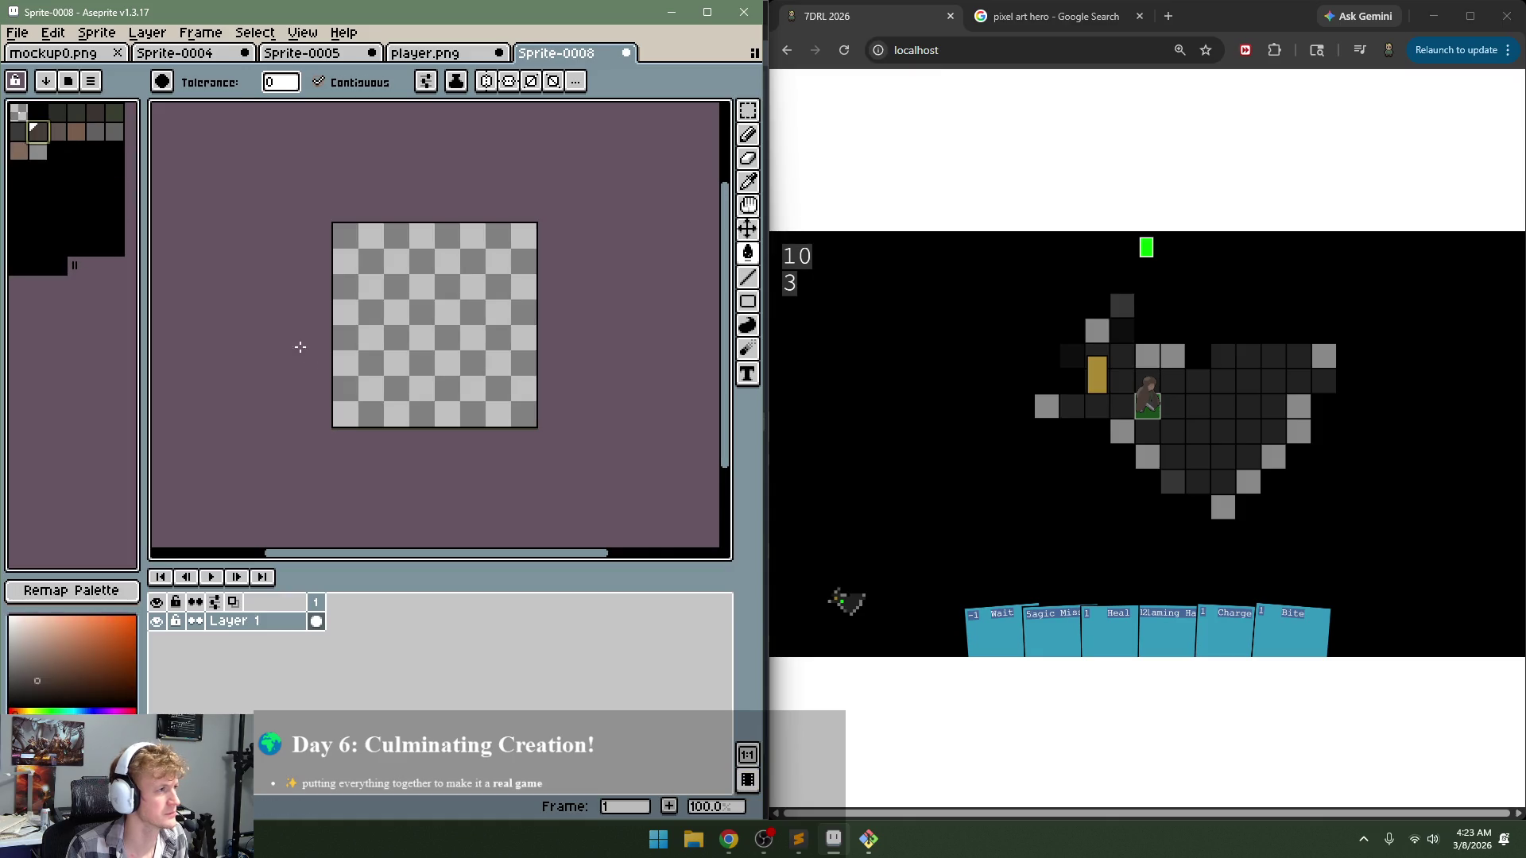
Step: With the pencil selected, enter 32 in each Grid Settings field and apply it
key(b)
click(302, 33)
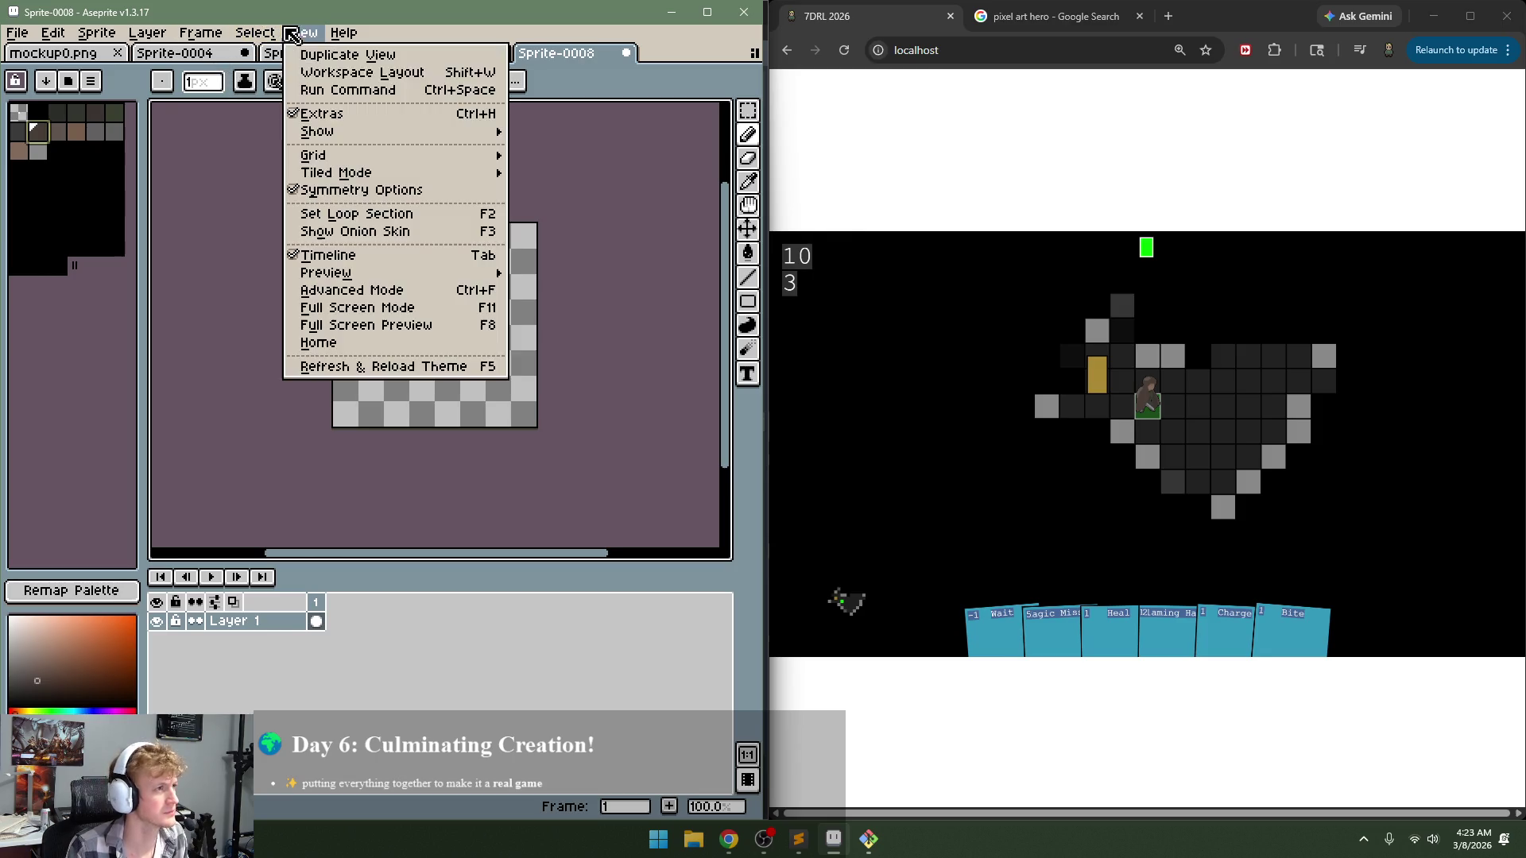
mouse_move(354, 156)
click(557, 154)
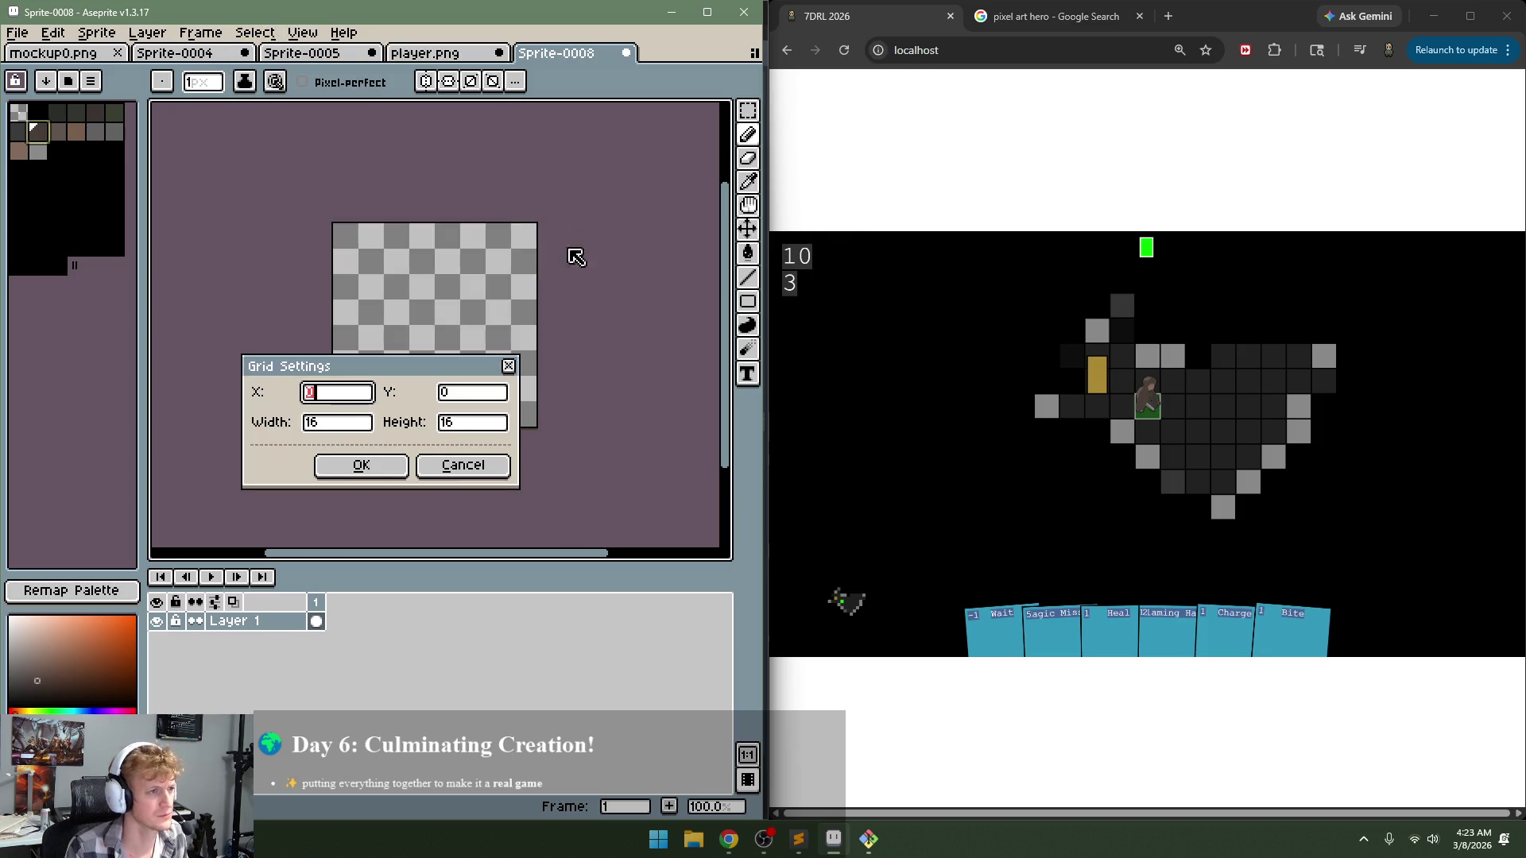
text(32)
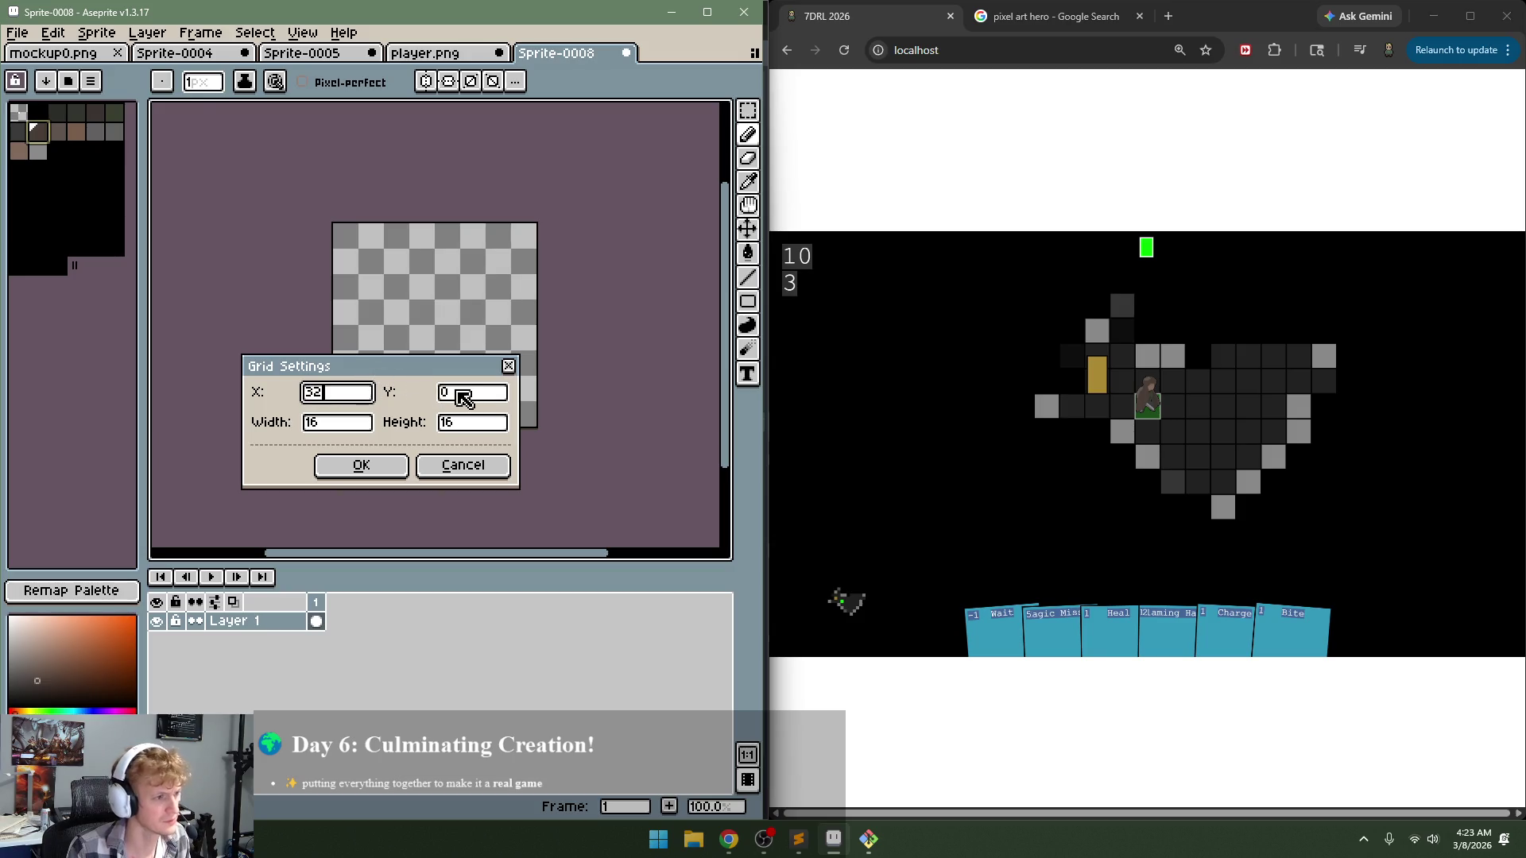
click(446, 393)
text(32)
click(326, 425)
drag(325, 428, 282, 433)
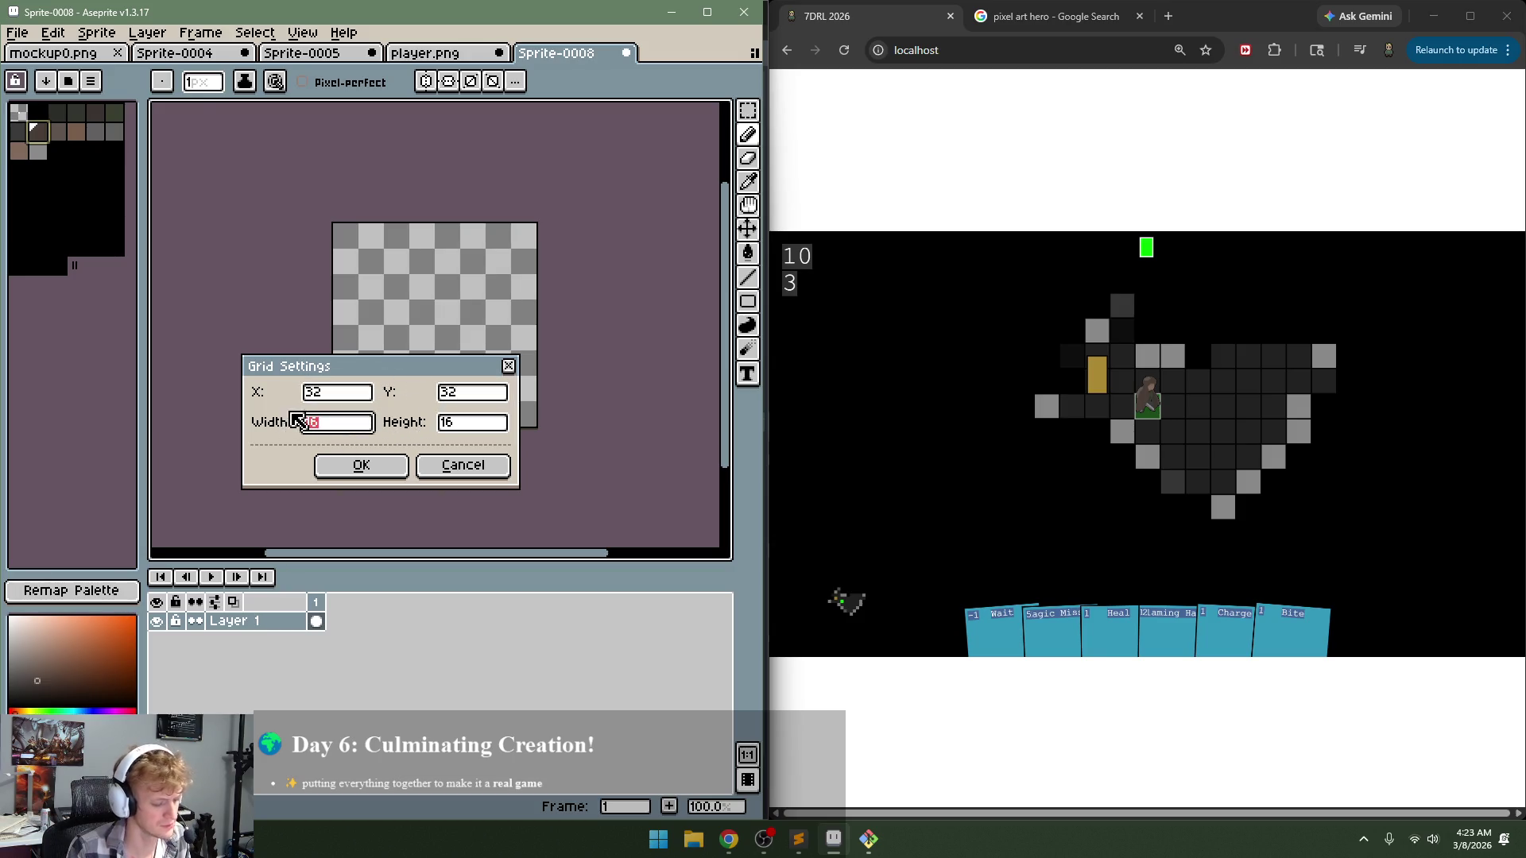
text(32)
click(437, 426)
text(32)
click(392, 466)
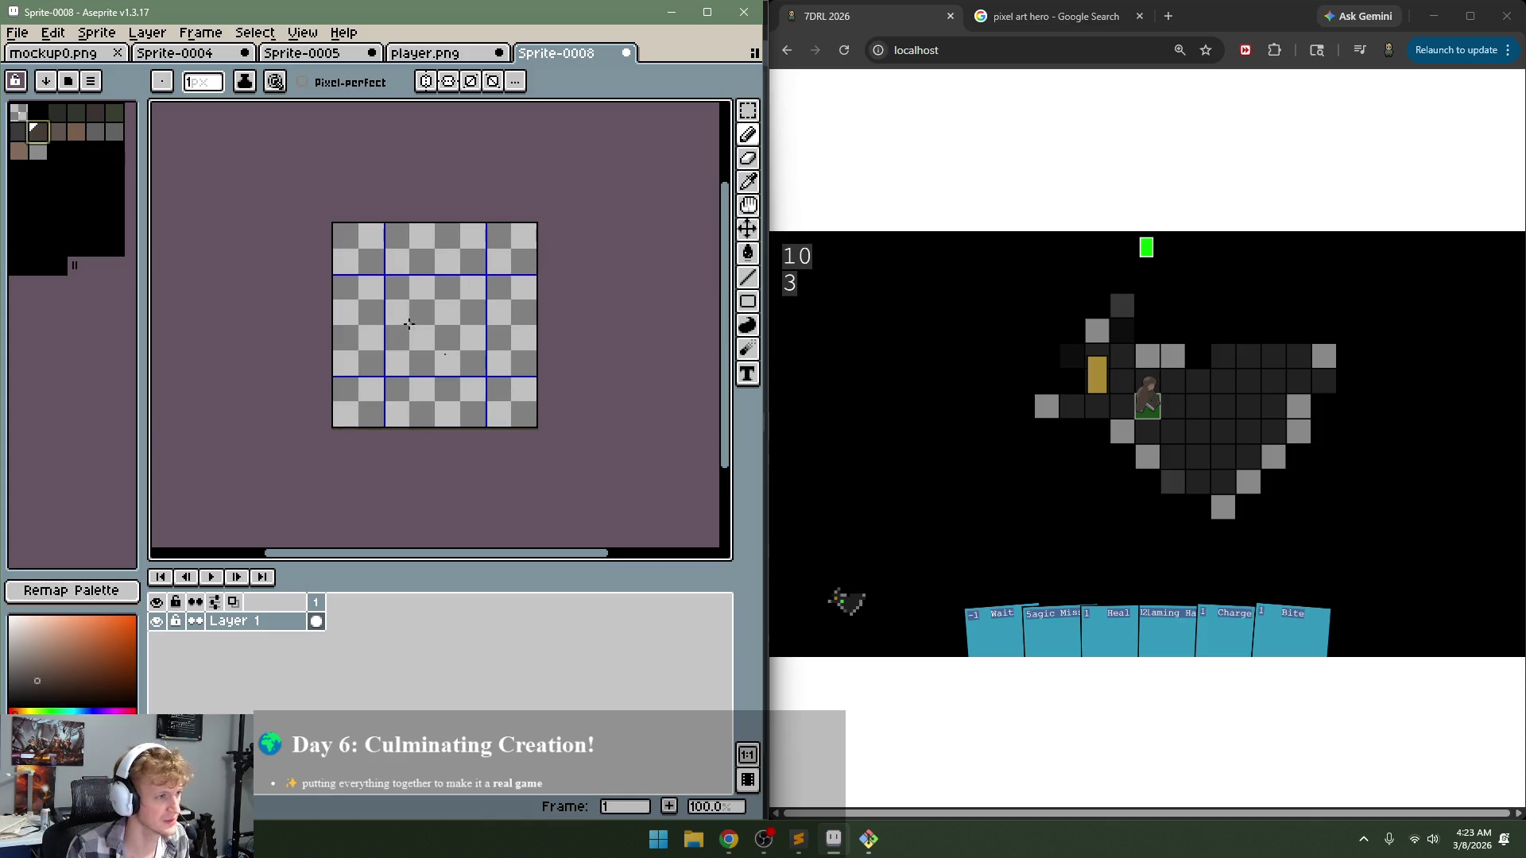
Step: Change the grid's vertical offset to 64 and undo the stray pencil stroke
click(421, 52)
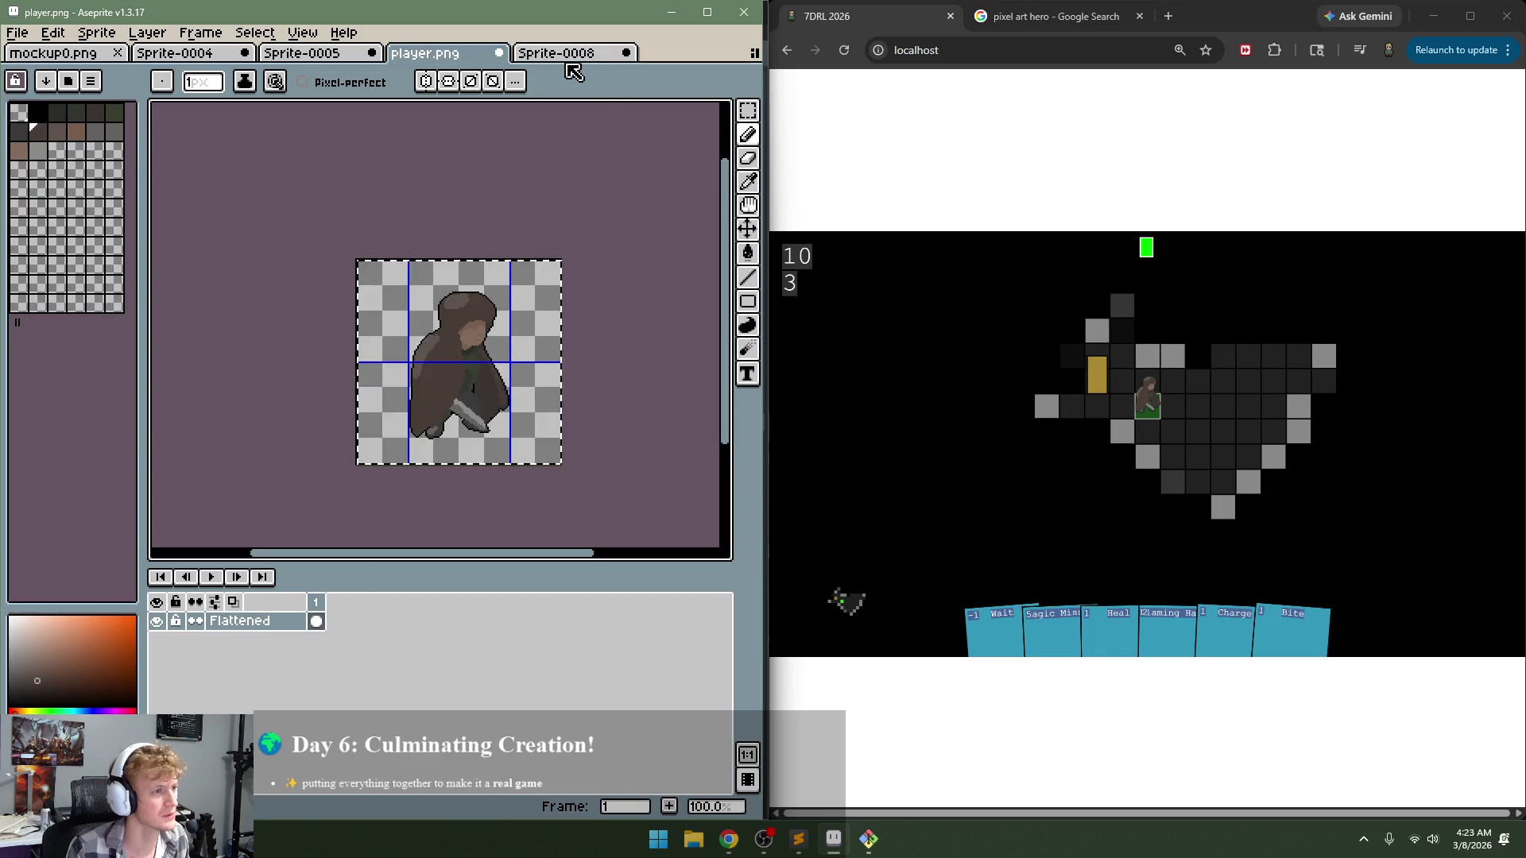
click(577, 52)
click(255, 33)
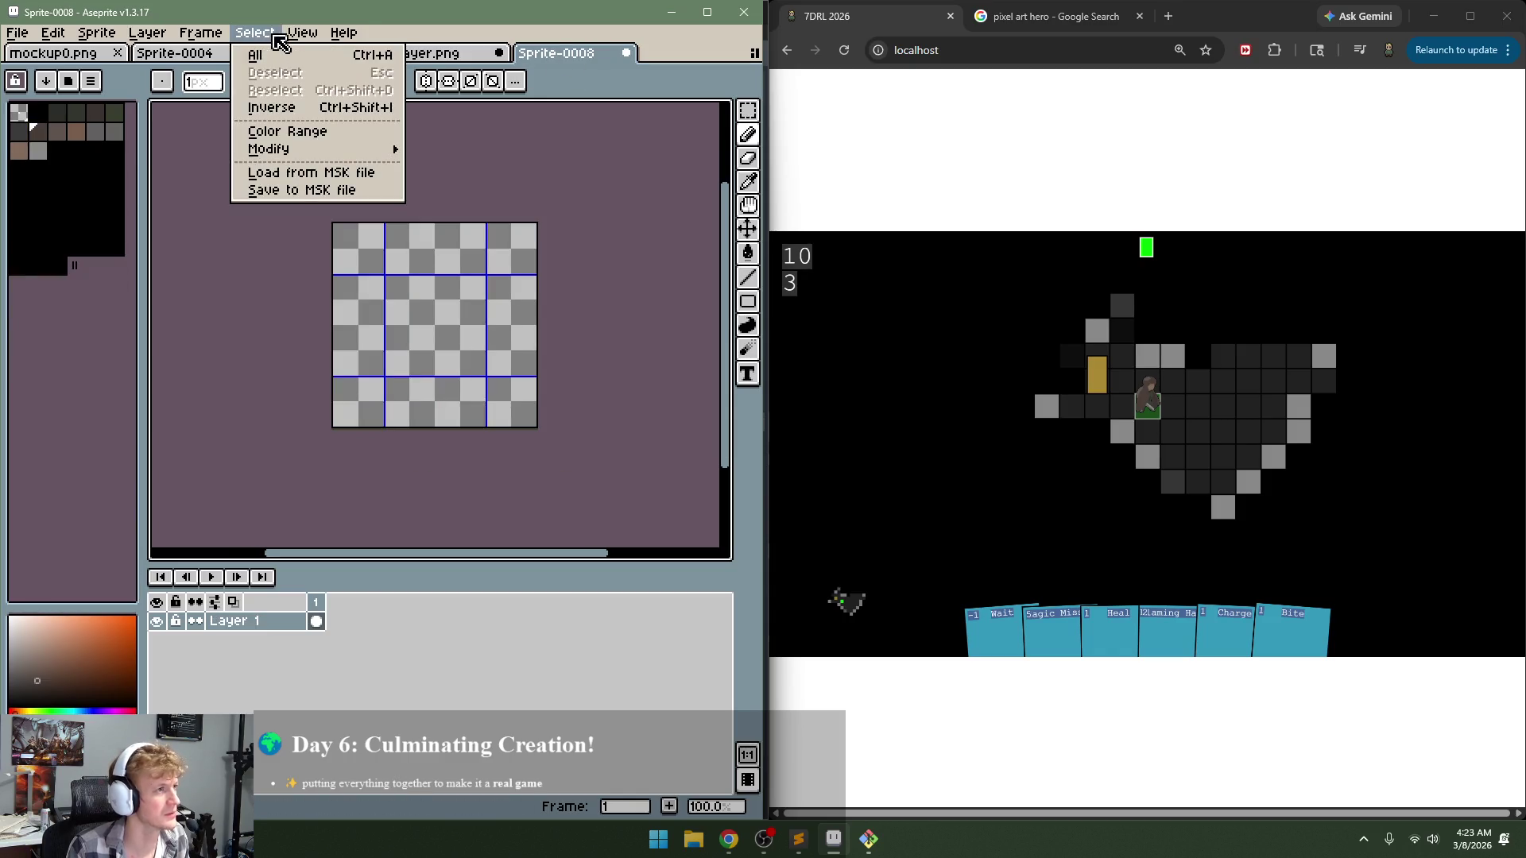
mouse_move(303, 32)
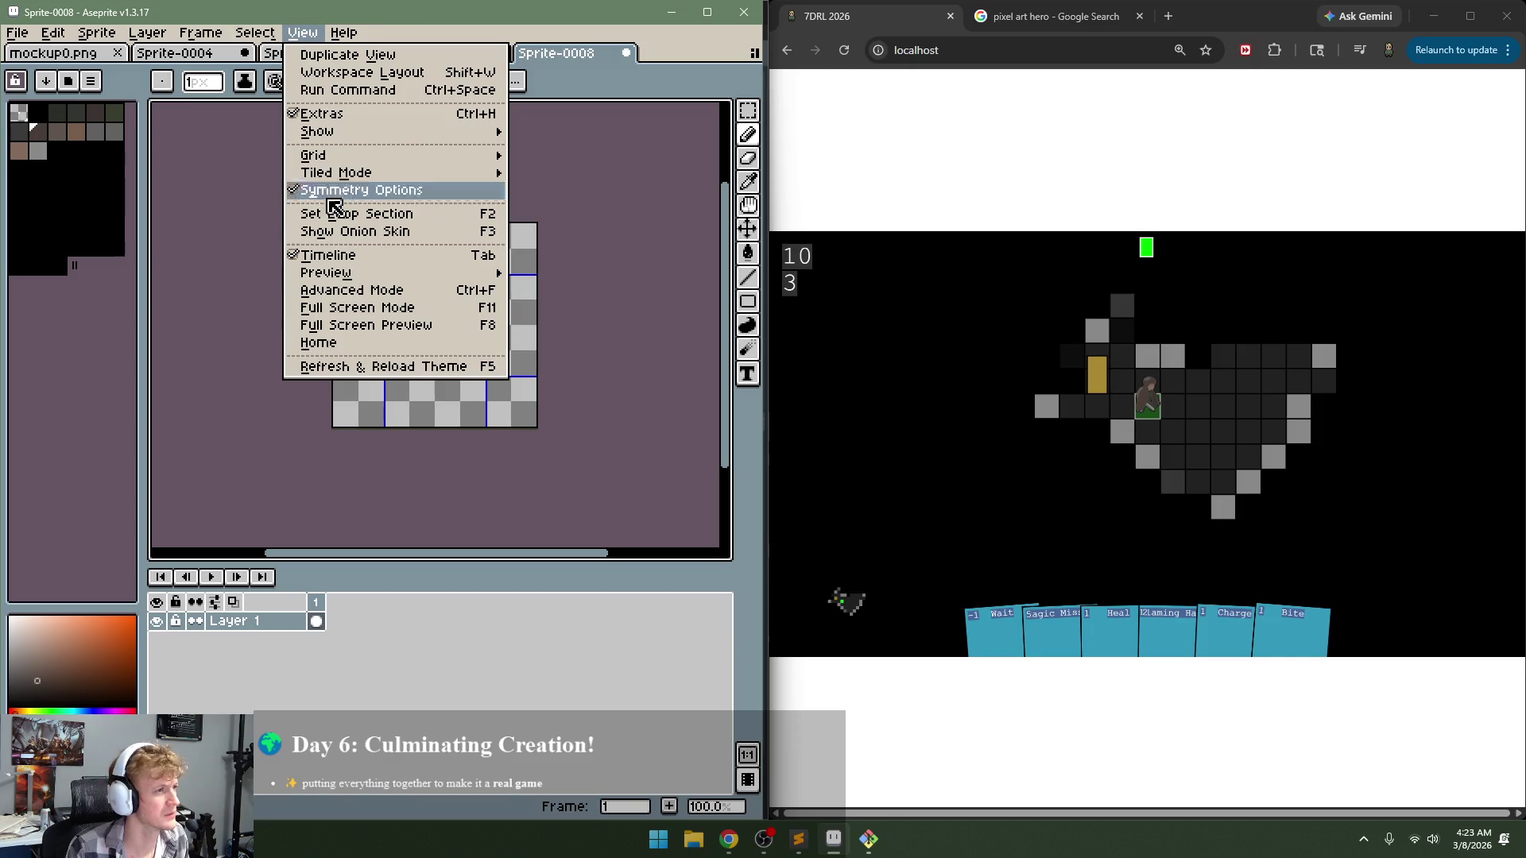
mouse_move(476, 155)
click(564, 155)
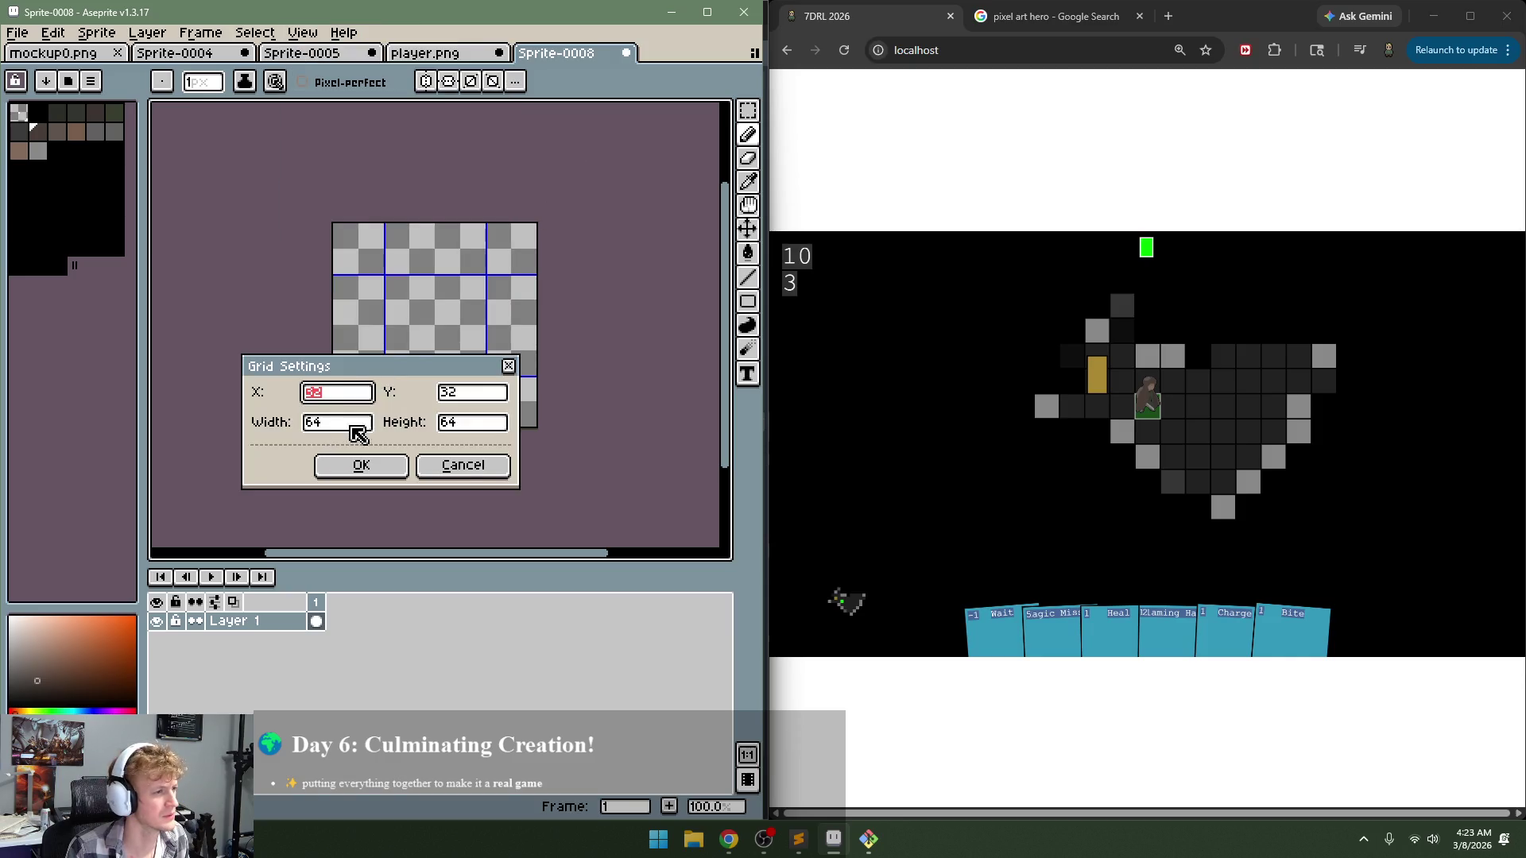
click(486, 395)
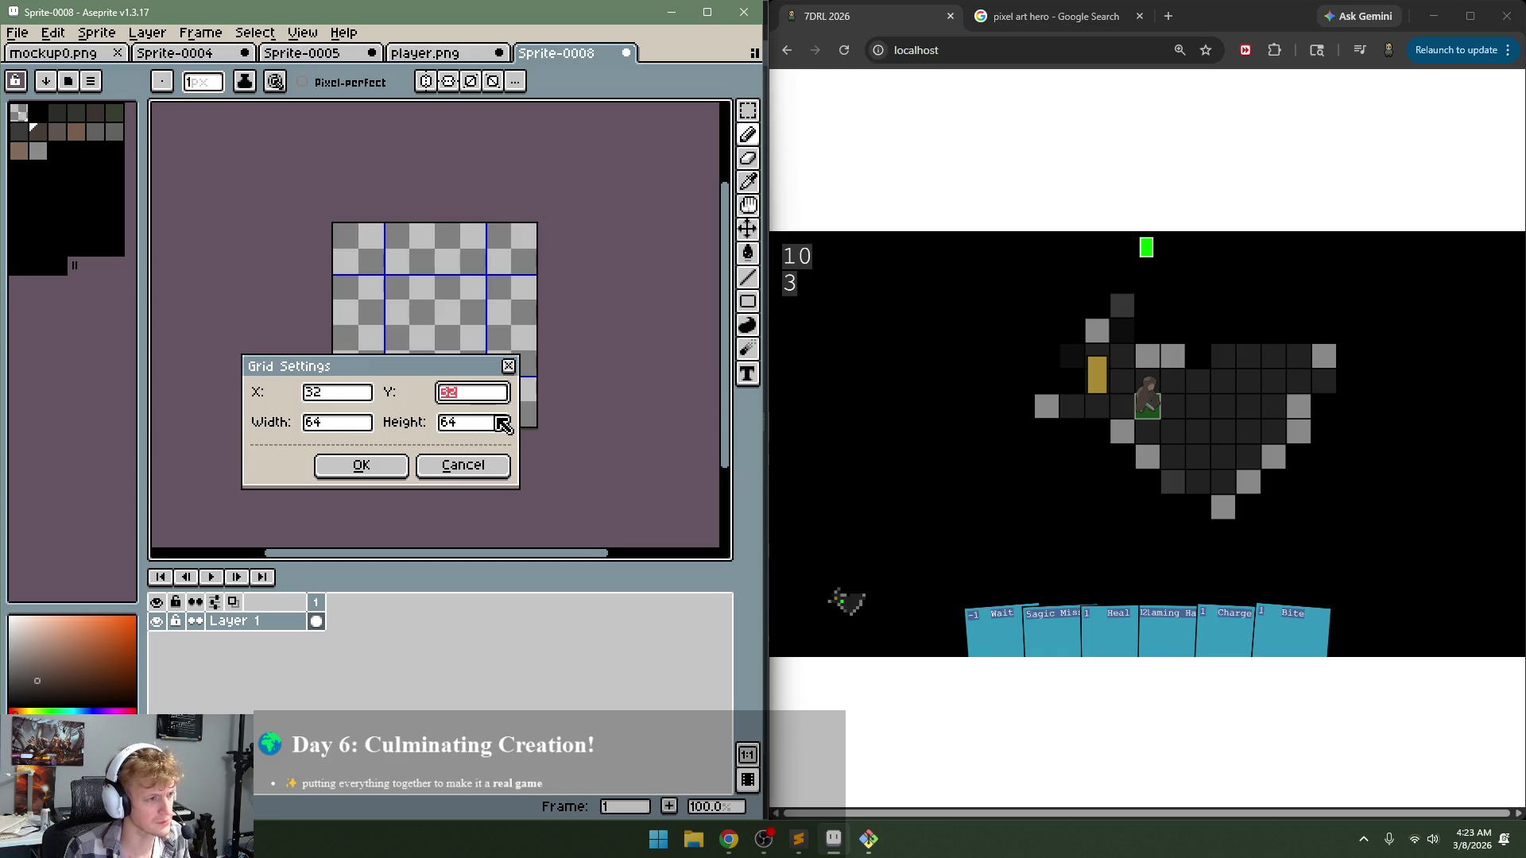
text(64)
click(383, 475)
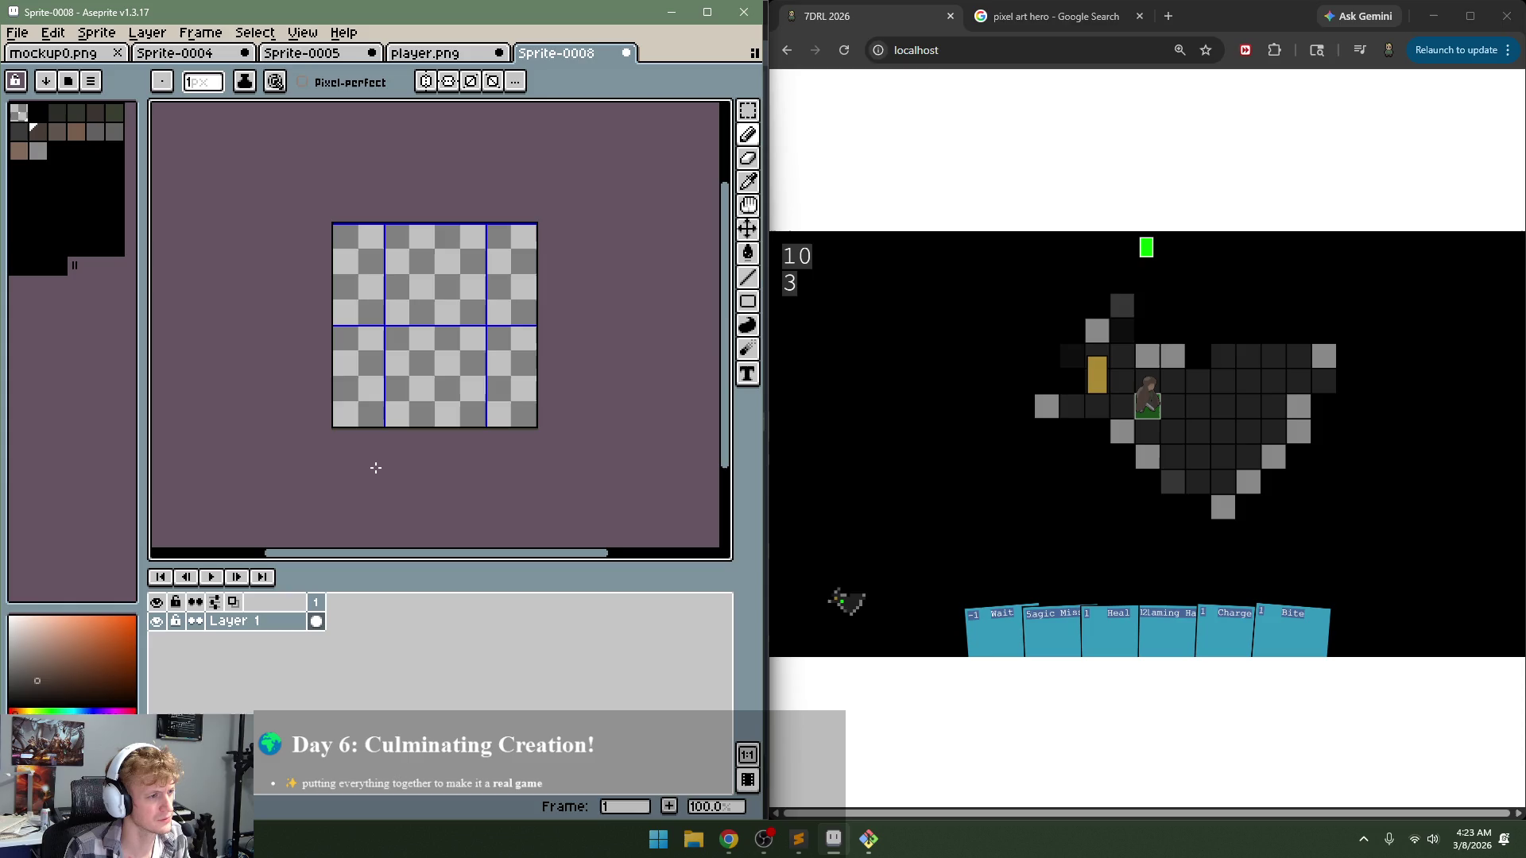
key(ctrl+z)
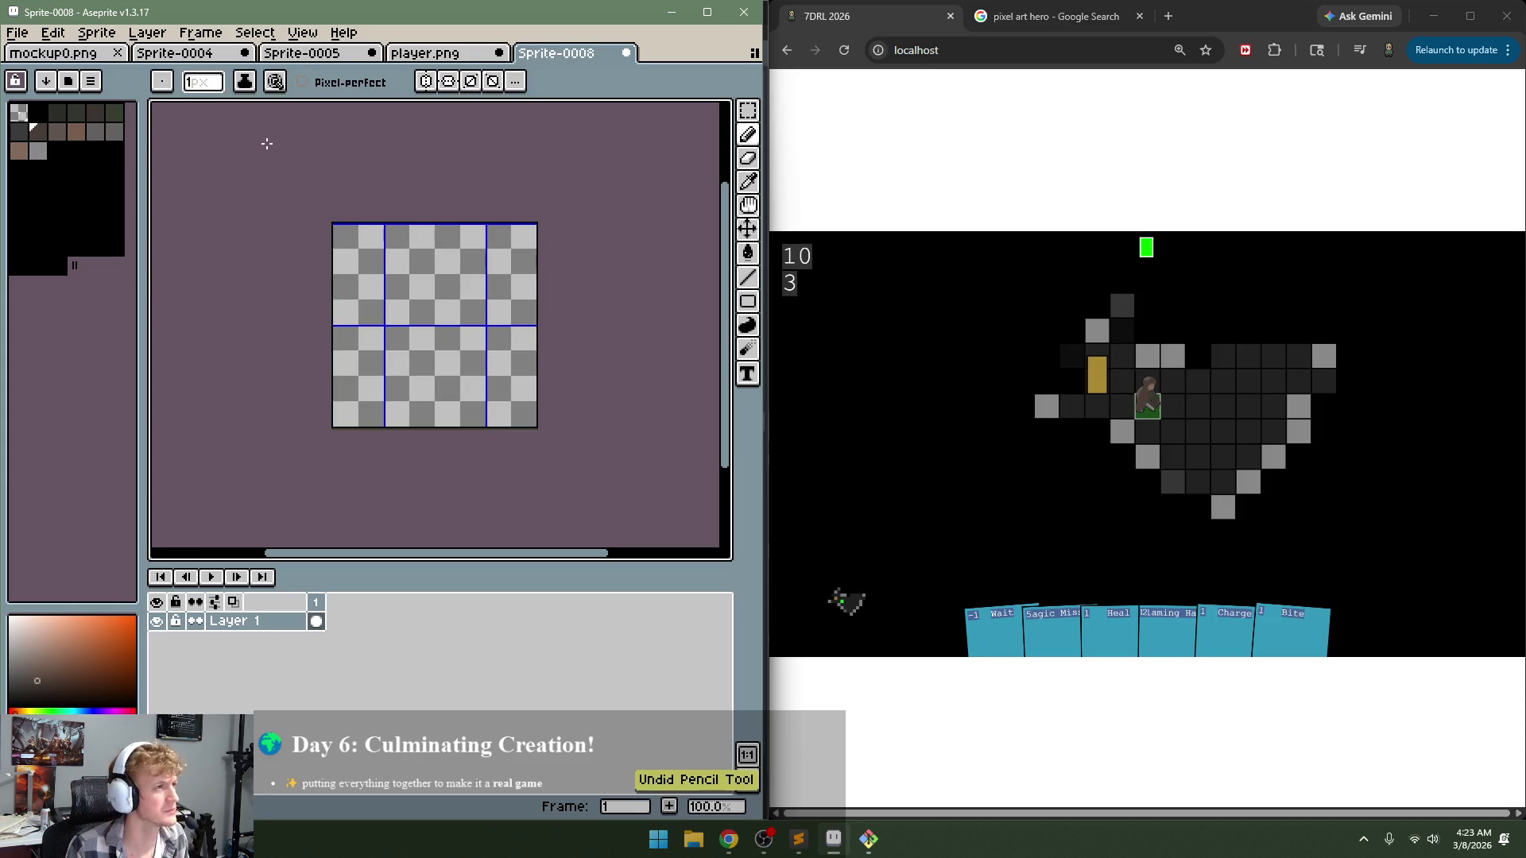
Step: Search Google for 'pixel art tree' in a new Chrome tab
click(1093, 19)
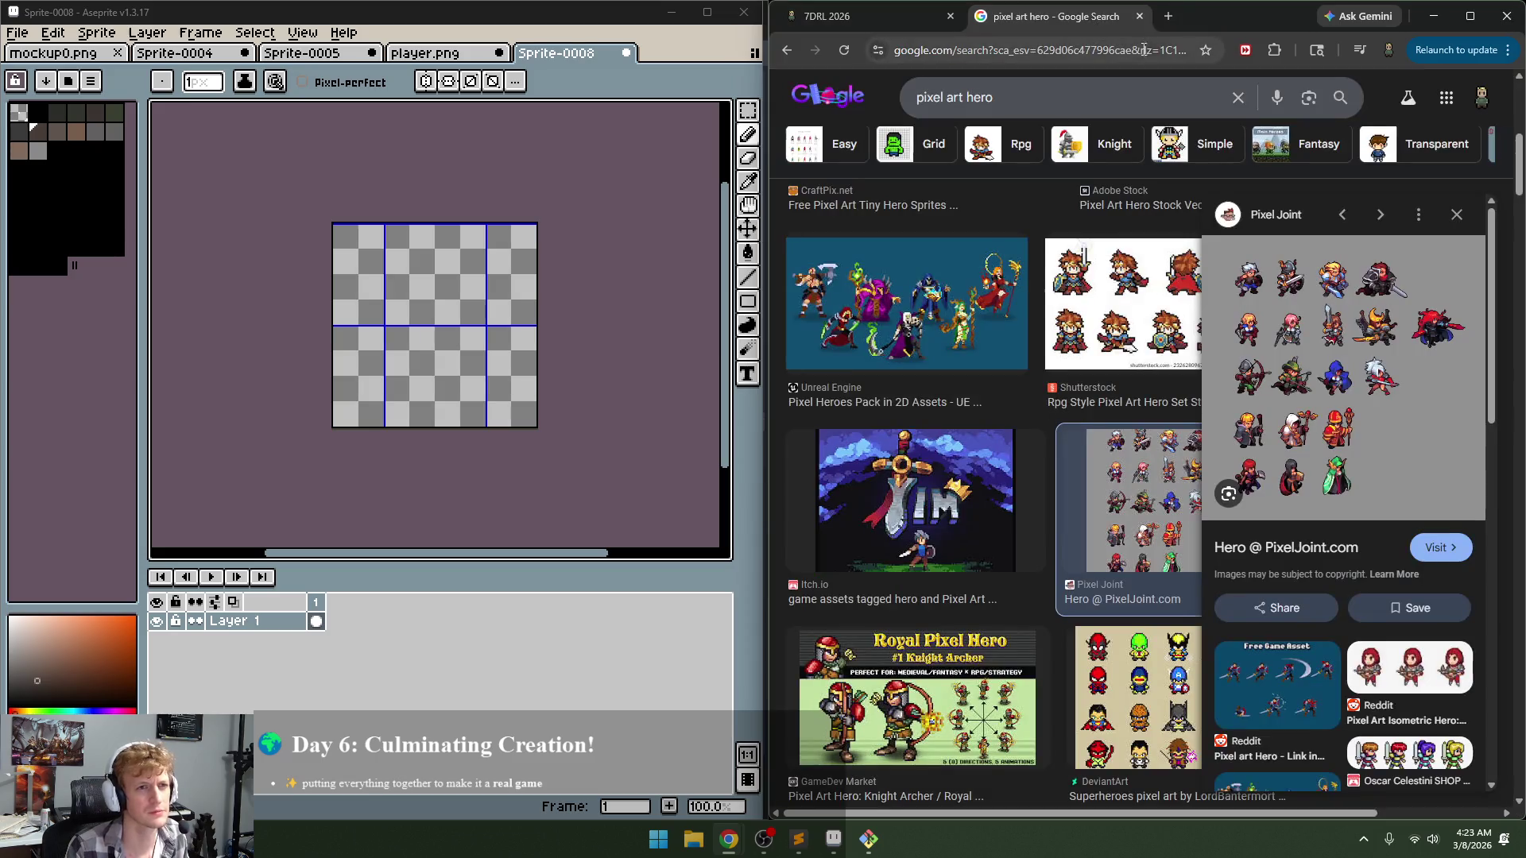
click(1167, 16)
text(pixel ar)
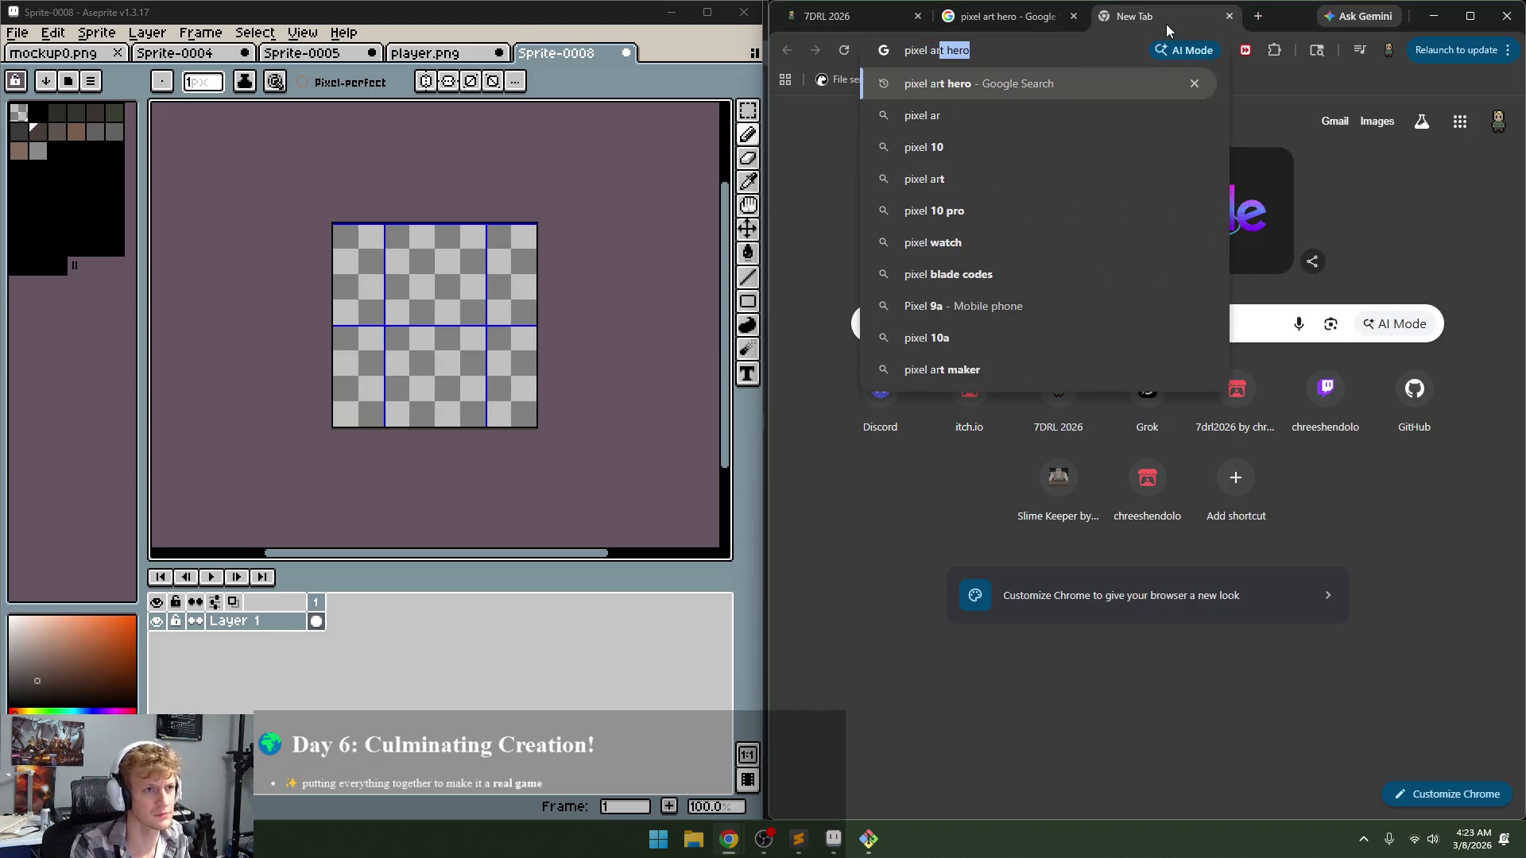
text(t tree)
key(Return)
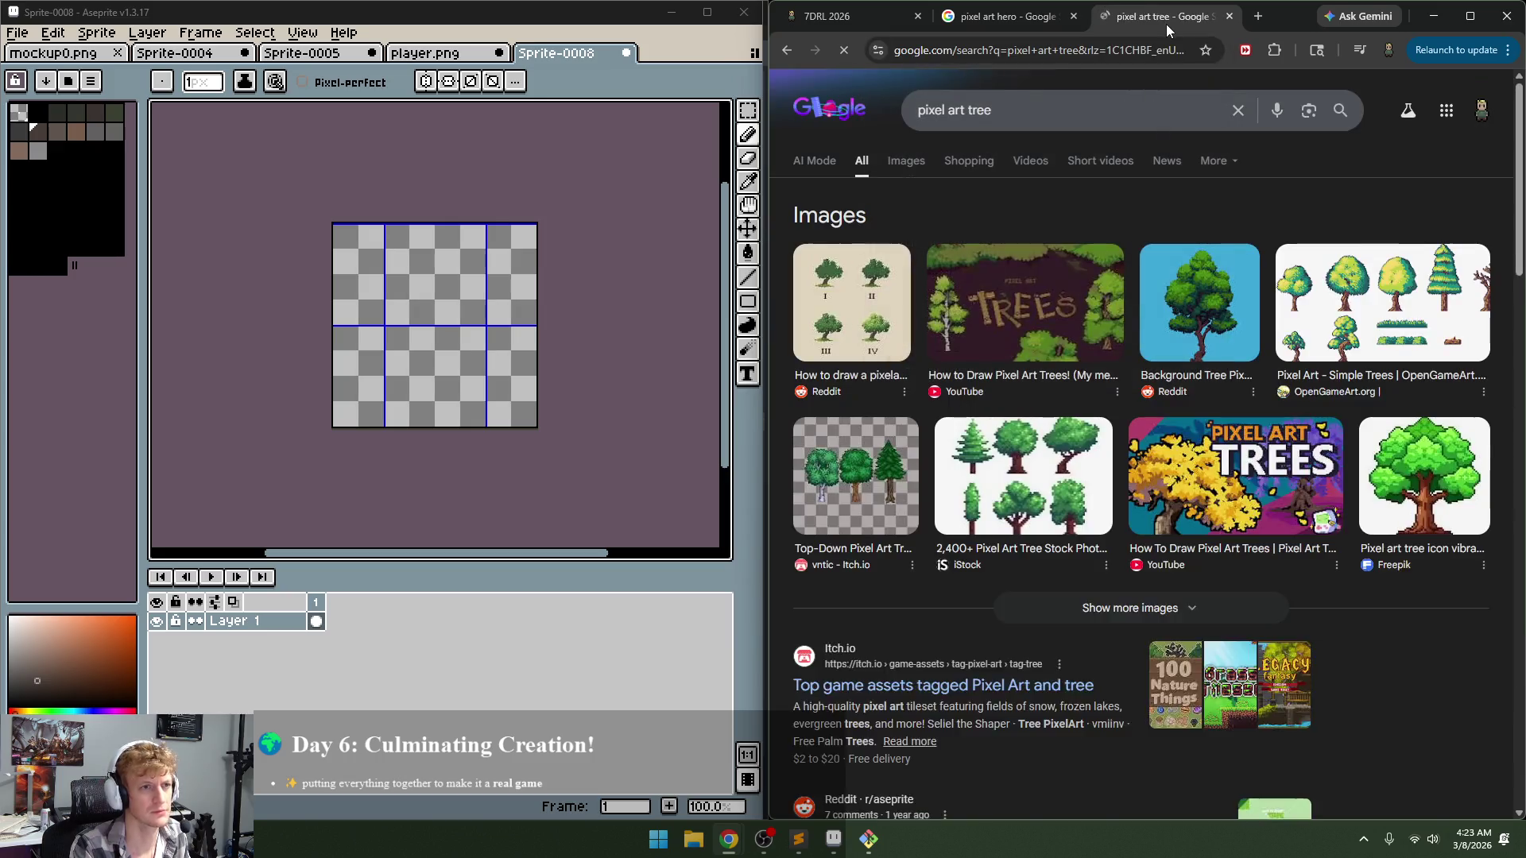
scroll(1362, 511, down, 1)
scroll(1392, 537, down, 1)
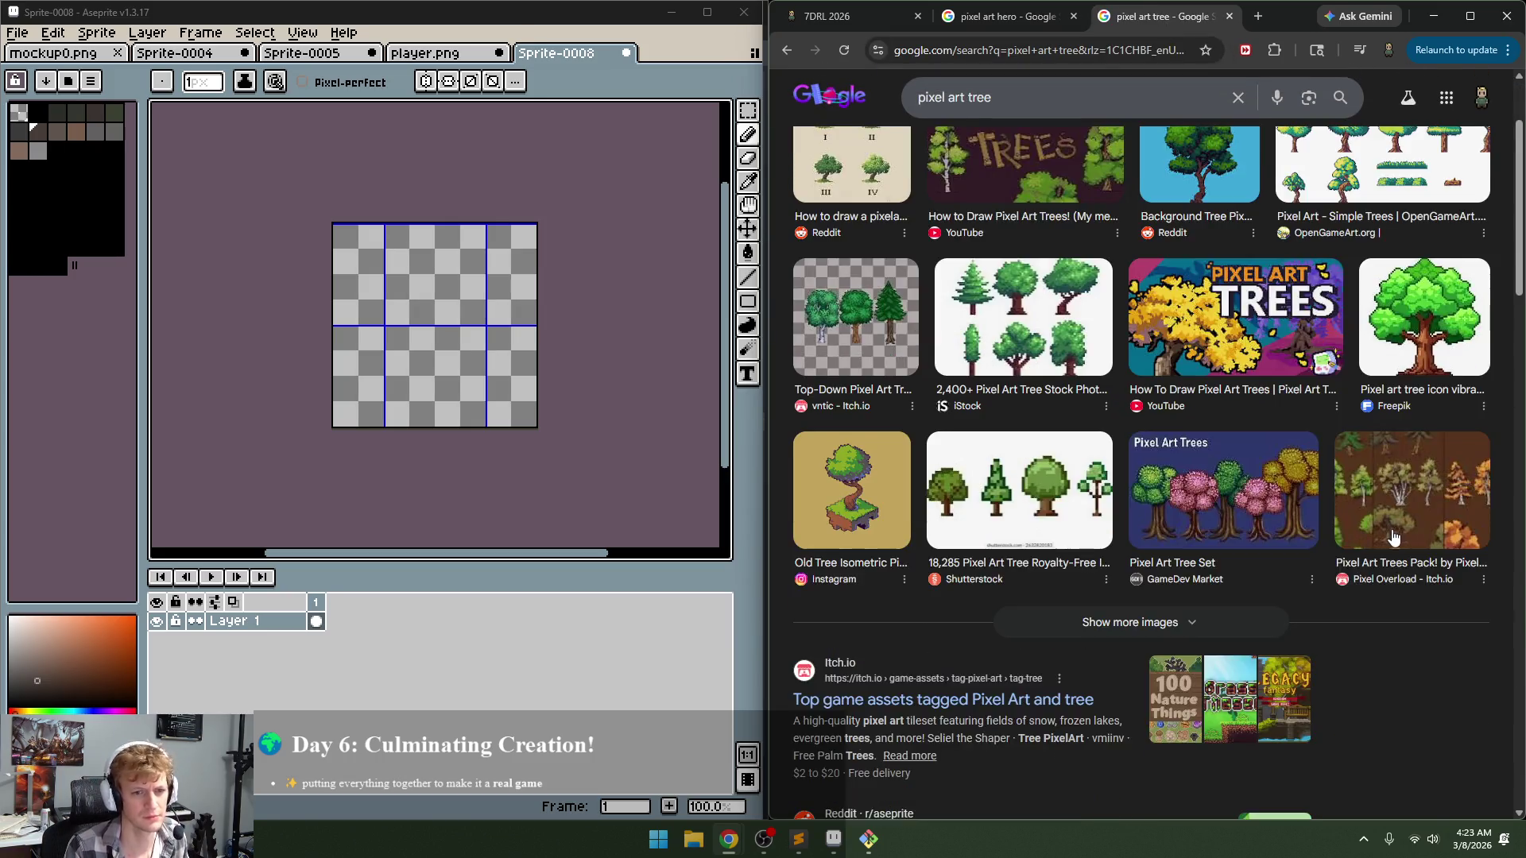
scroll(1394, 531, down, 1)
scroll(1394, 531, up, 4)
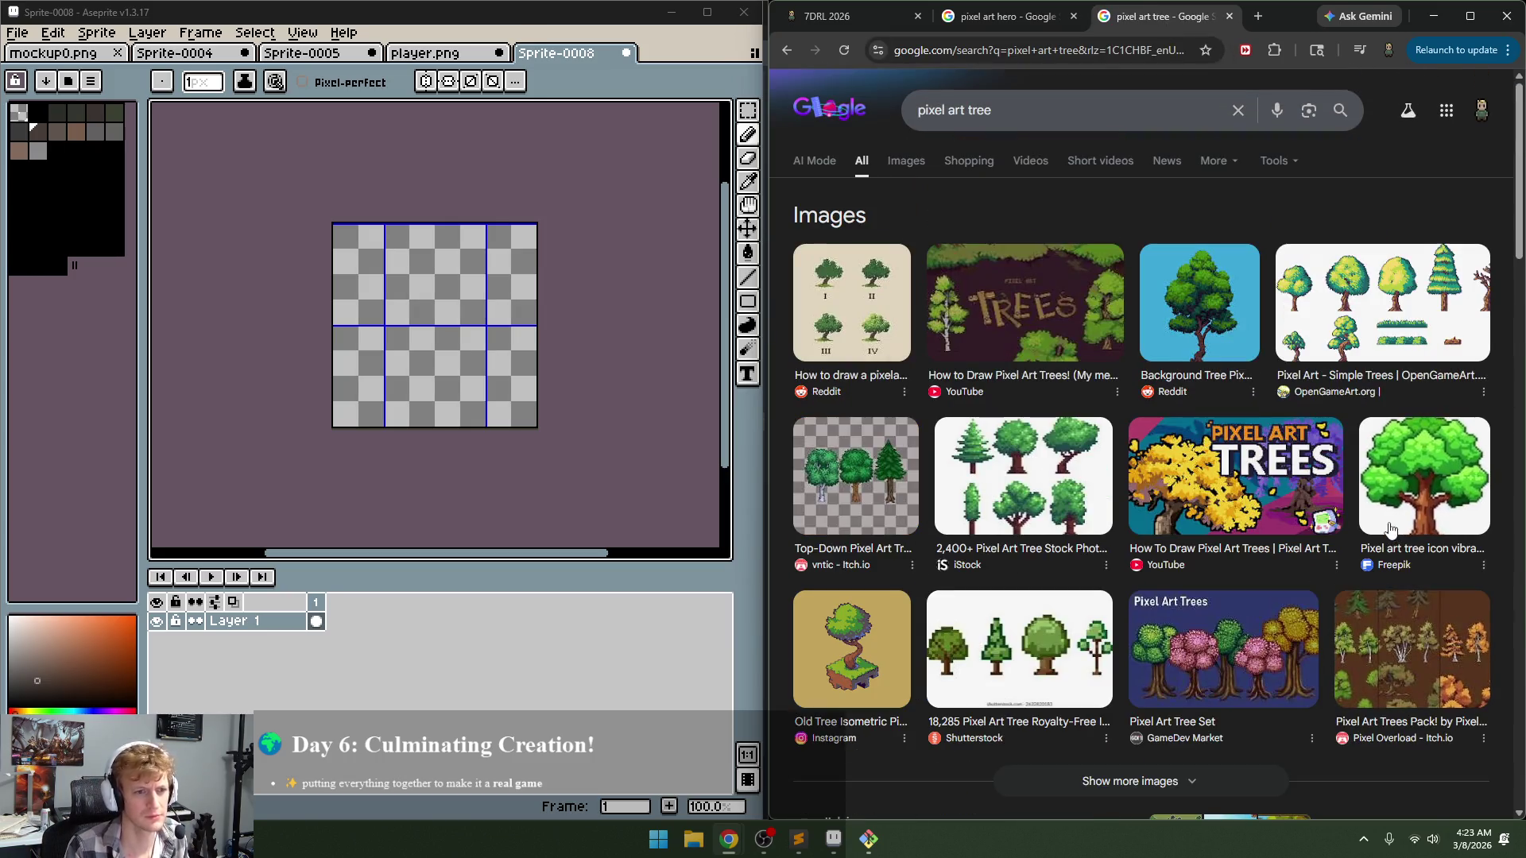
Step: Switch to the Images results and browse the pixel art tree pictures
click(878, 213)
scroll(1352, 371, down, 2)
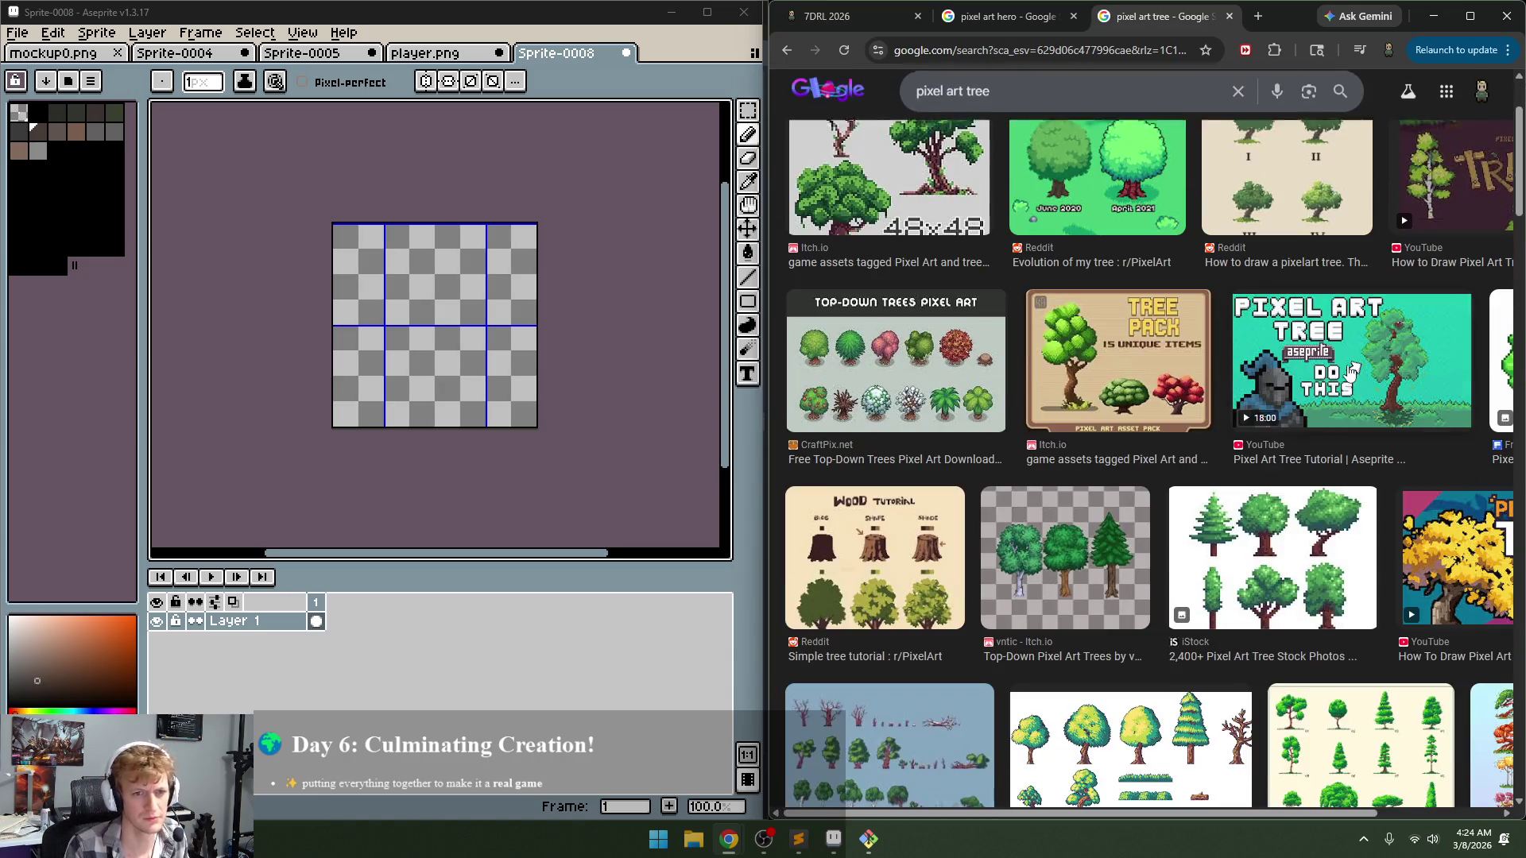
scroll(1340, 450, down, 2)
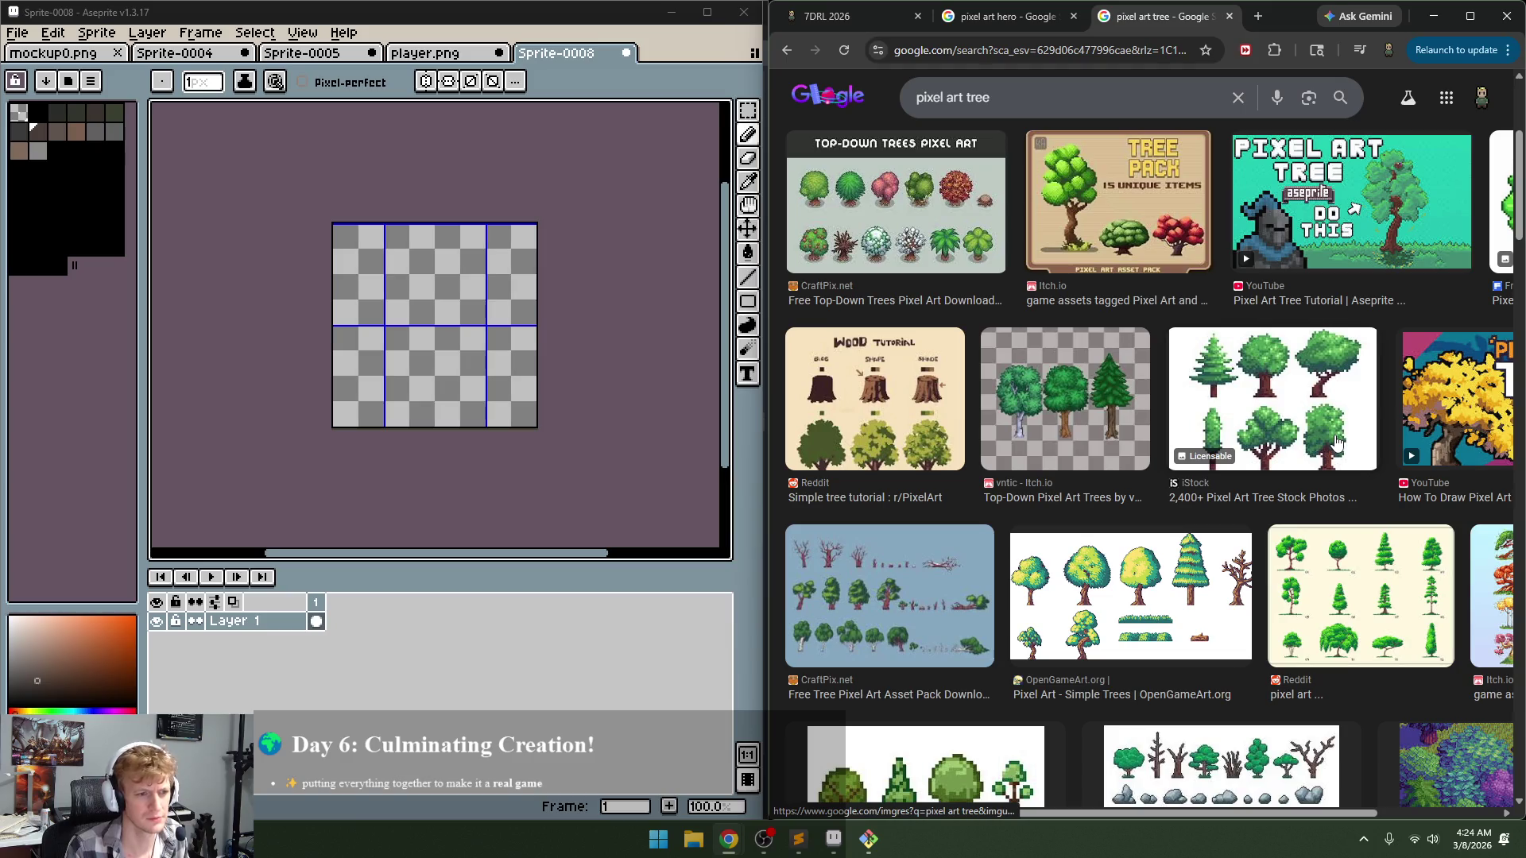
scroll(1335, 442, down, 2)
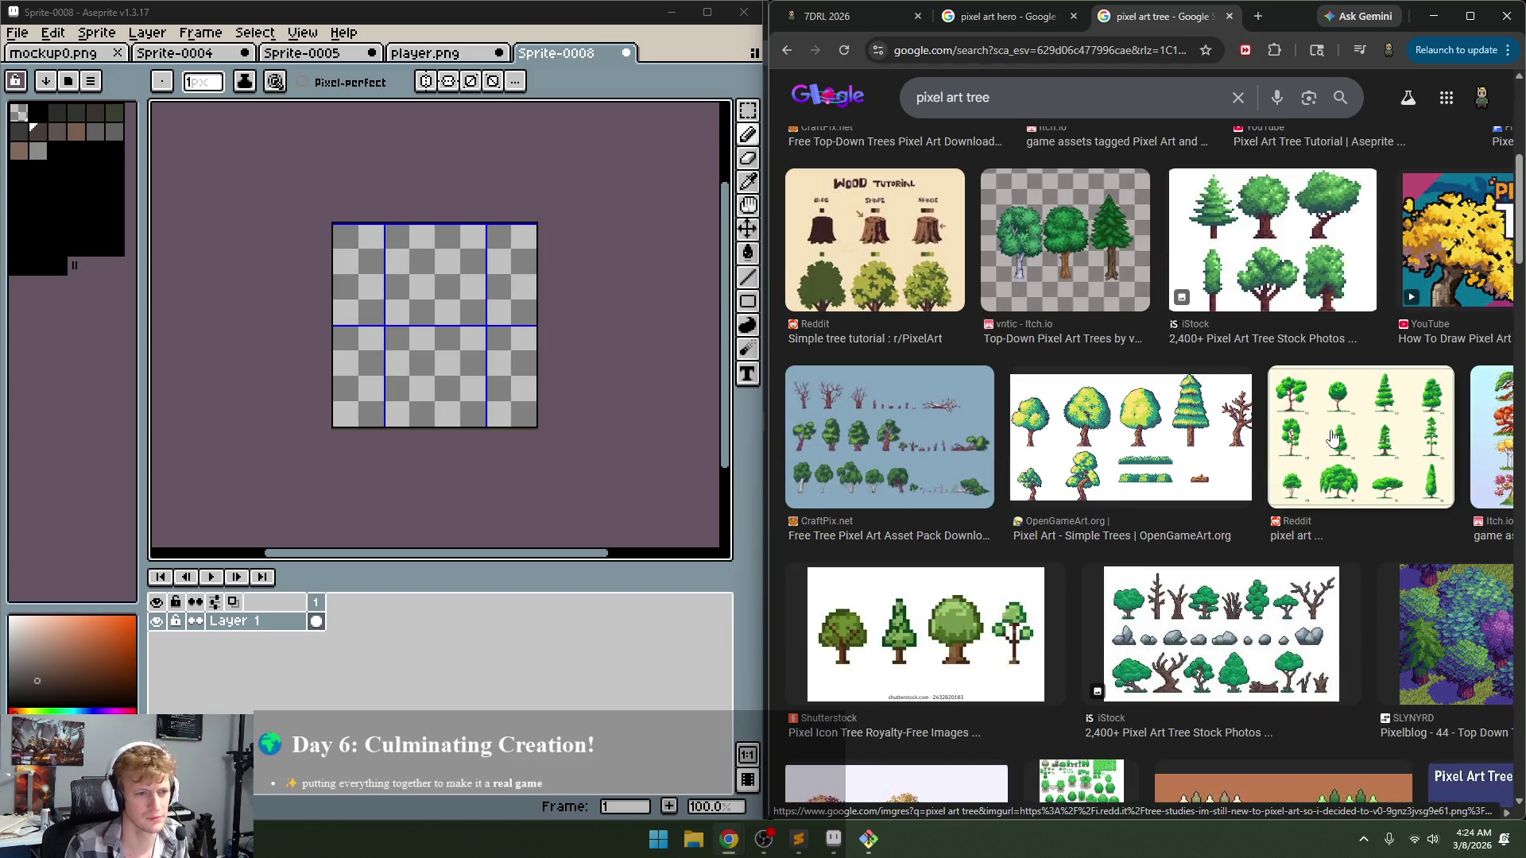
scroll(1332, 438, up, 1)
scroll(430, 365, up, 2)
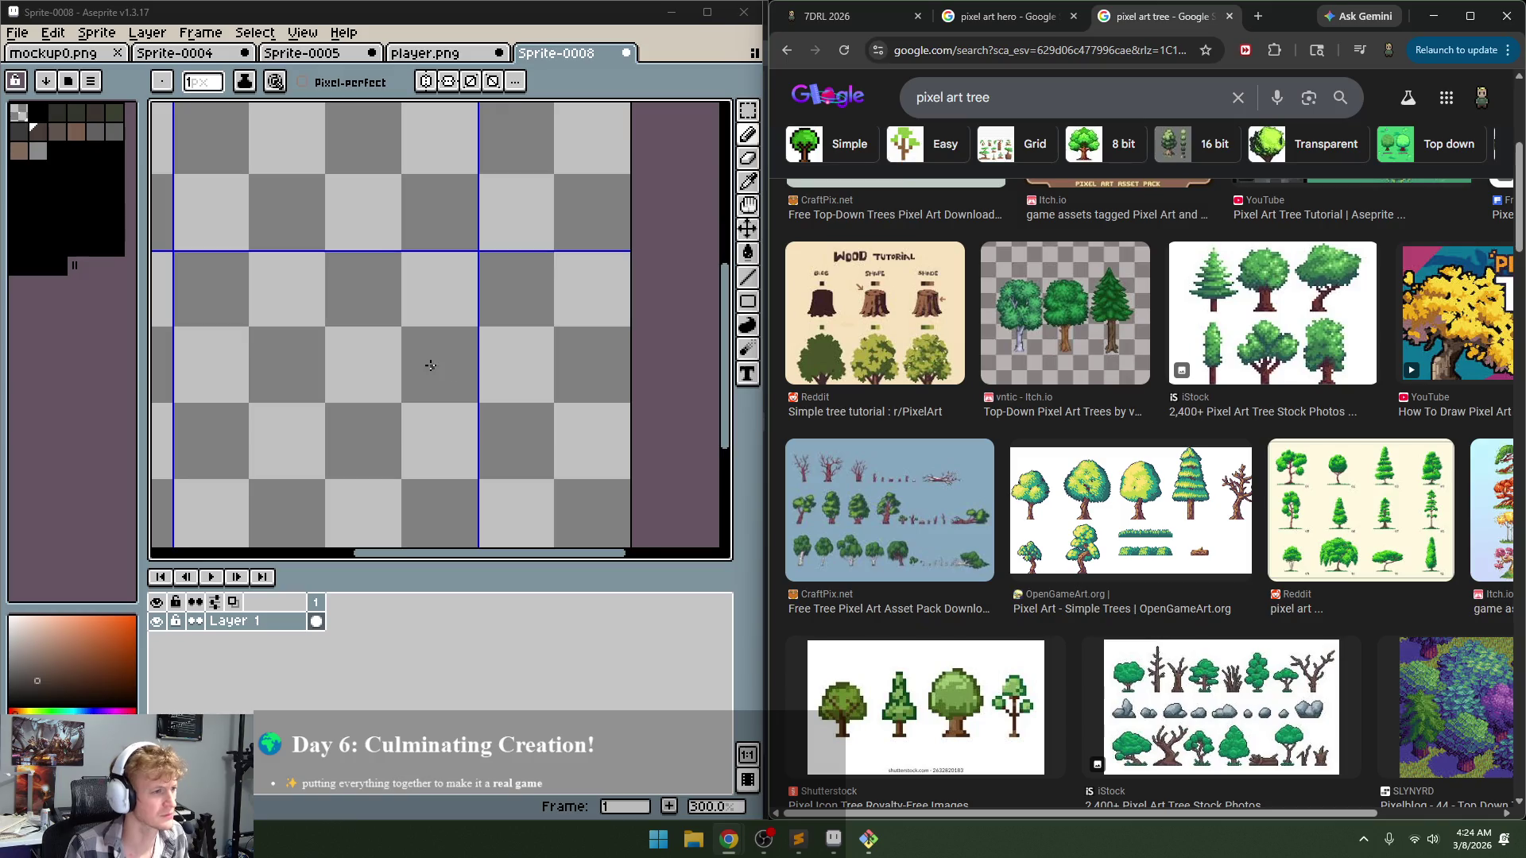
scroll(384, 380, down, 1)
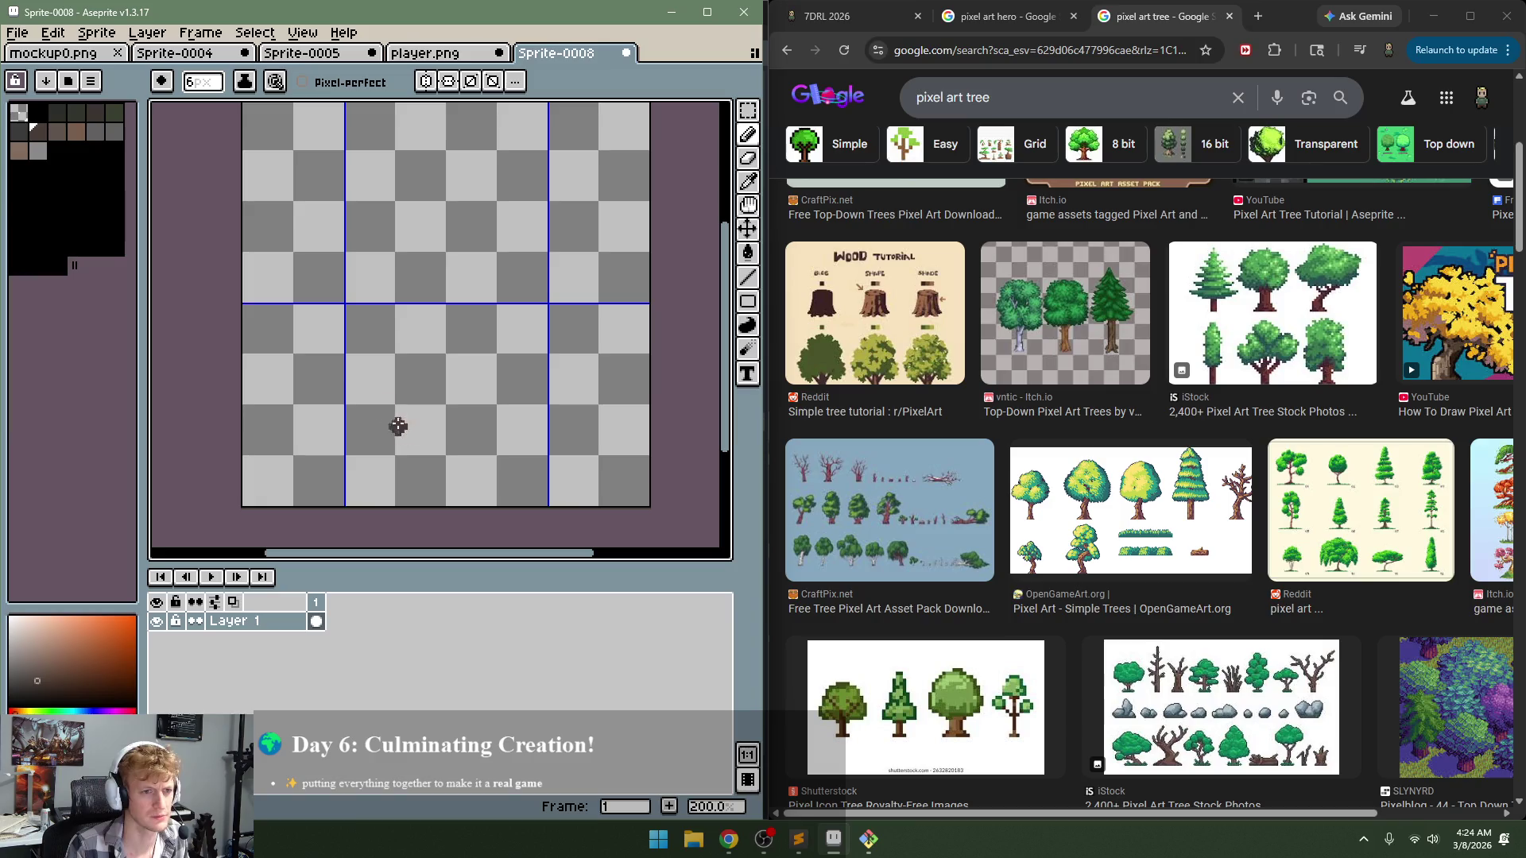
Step: Paint a thick dark brown trunk with a flaring root, redoing the first stroke
drag(394, 439, 430, 366)
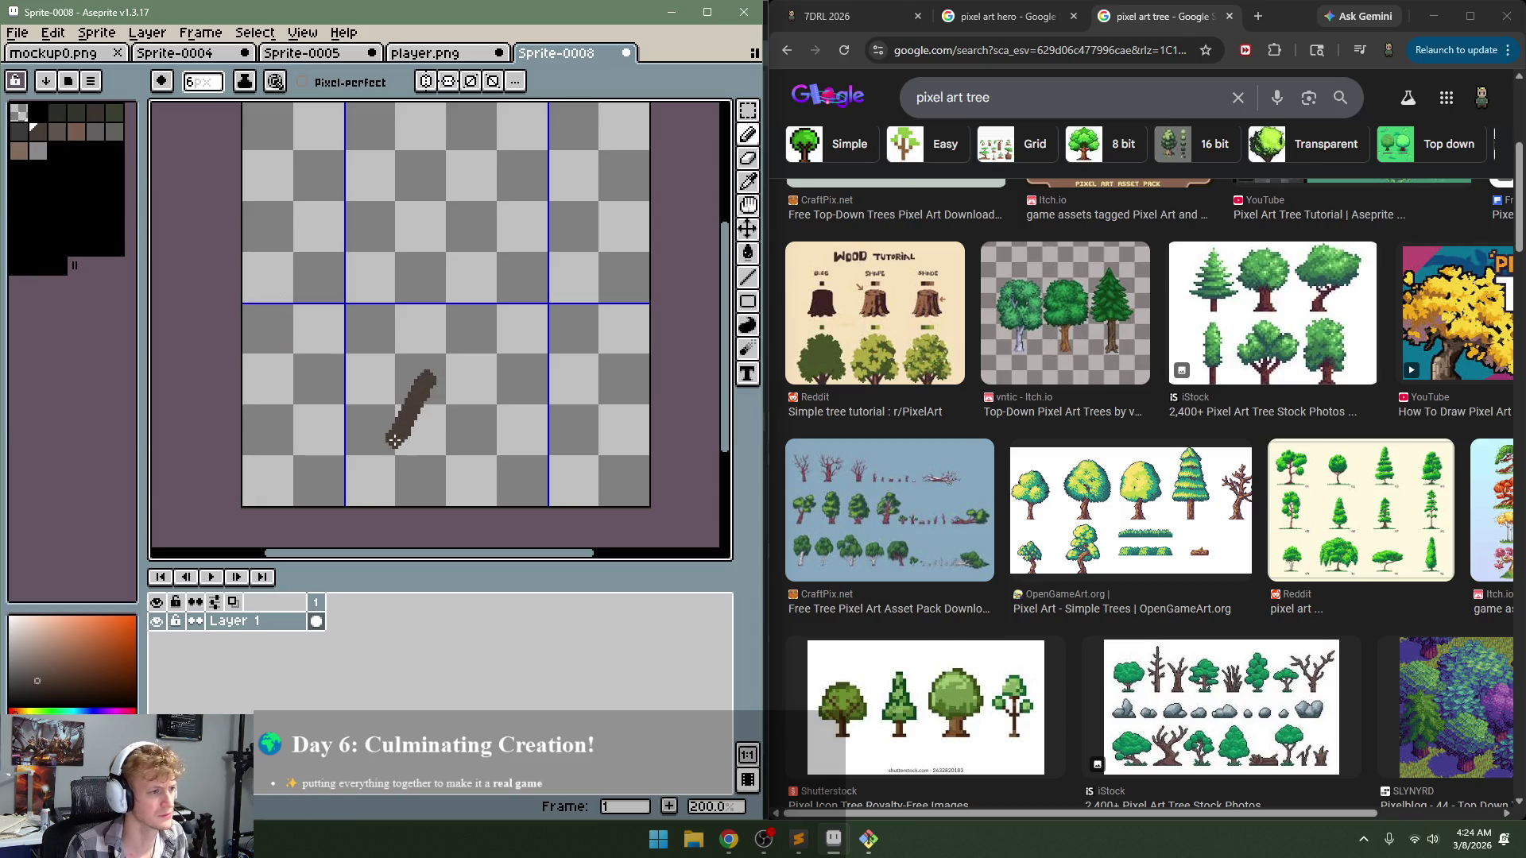
key(ctrl+z)
drag(371, 425, 413, 334)
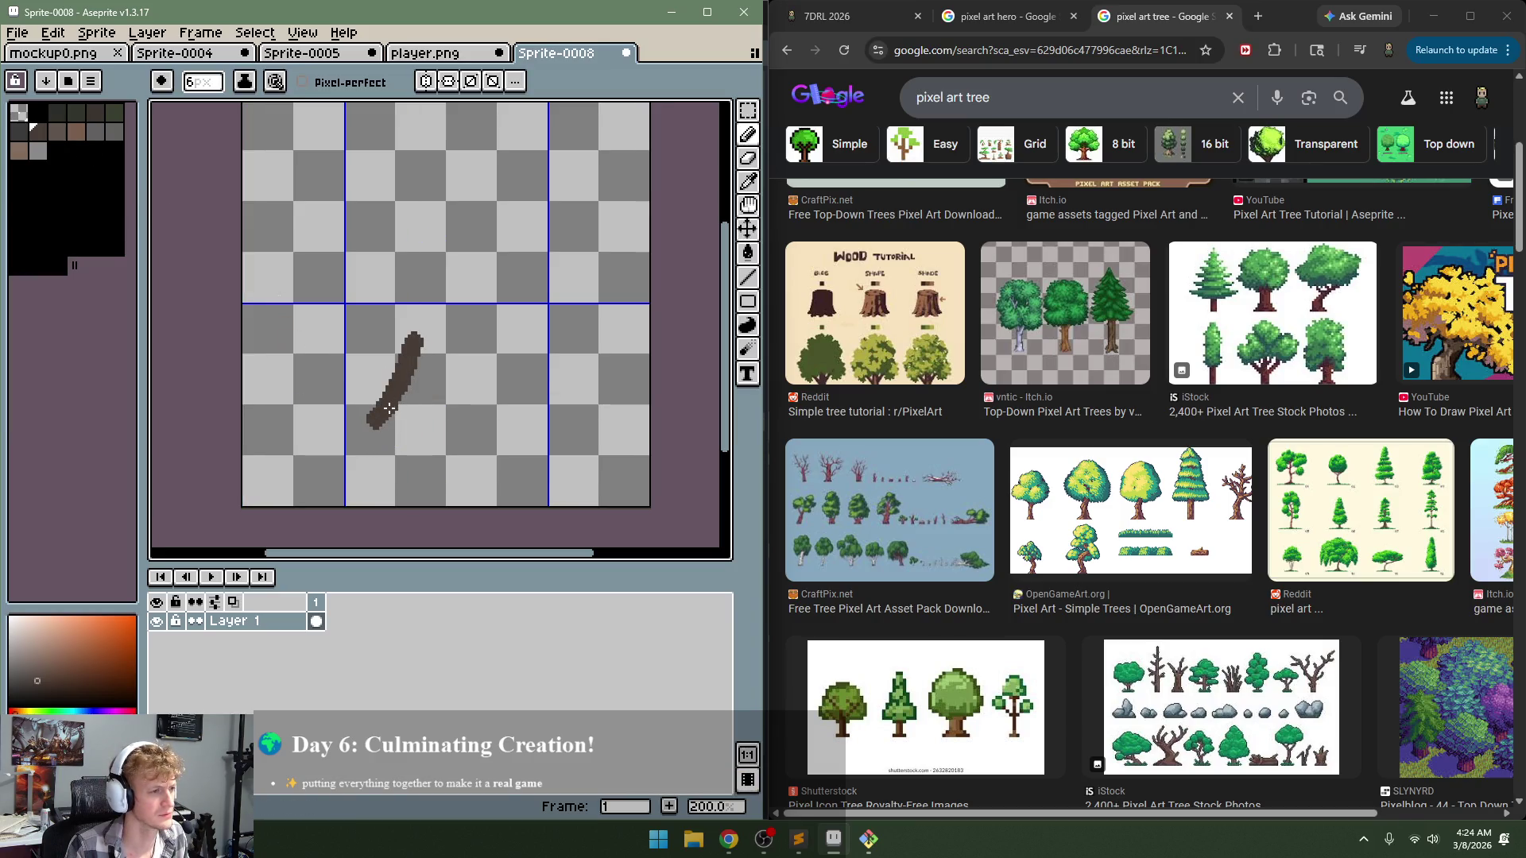
drag(385, 405, 395, 243)
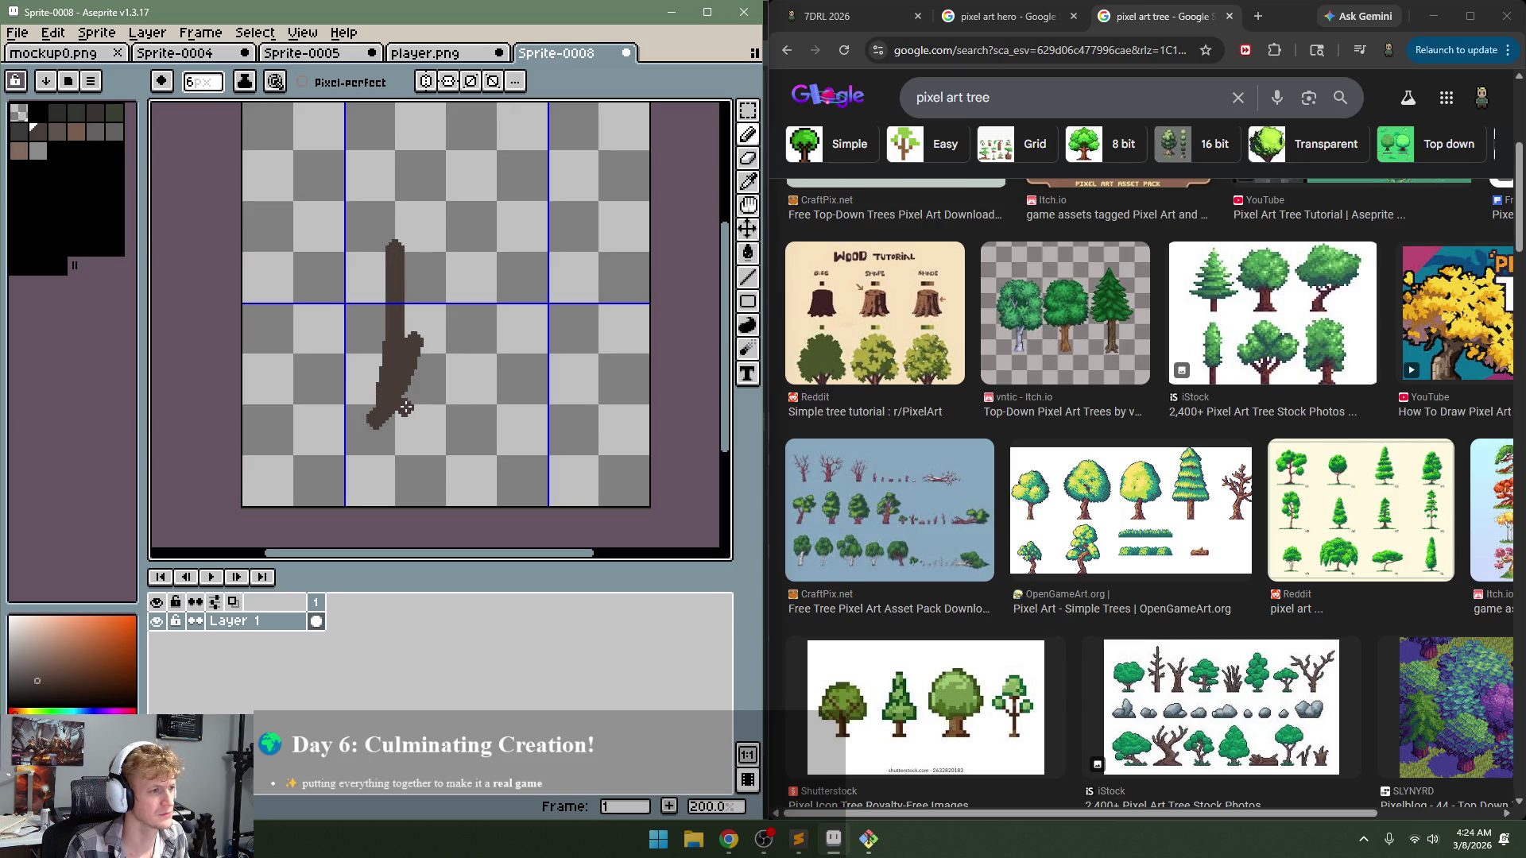
mouse_move(406, 407)
mouse_down()
mouse_move(409, 435)
mouse_move(477, 429)
mouse_move(449, 299)
mouse_up()
drag(386, 396, 426, 237)
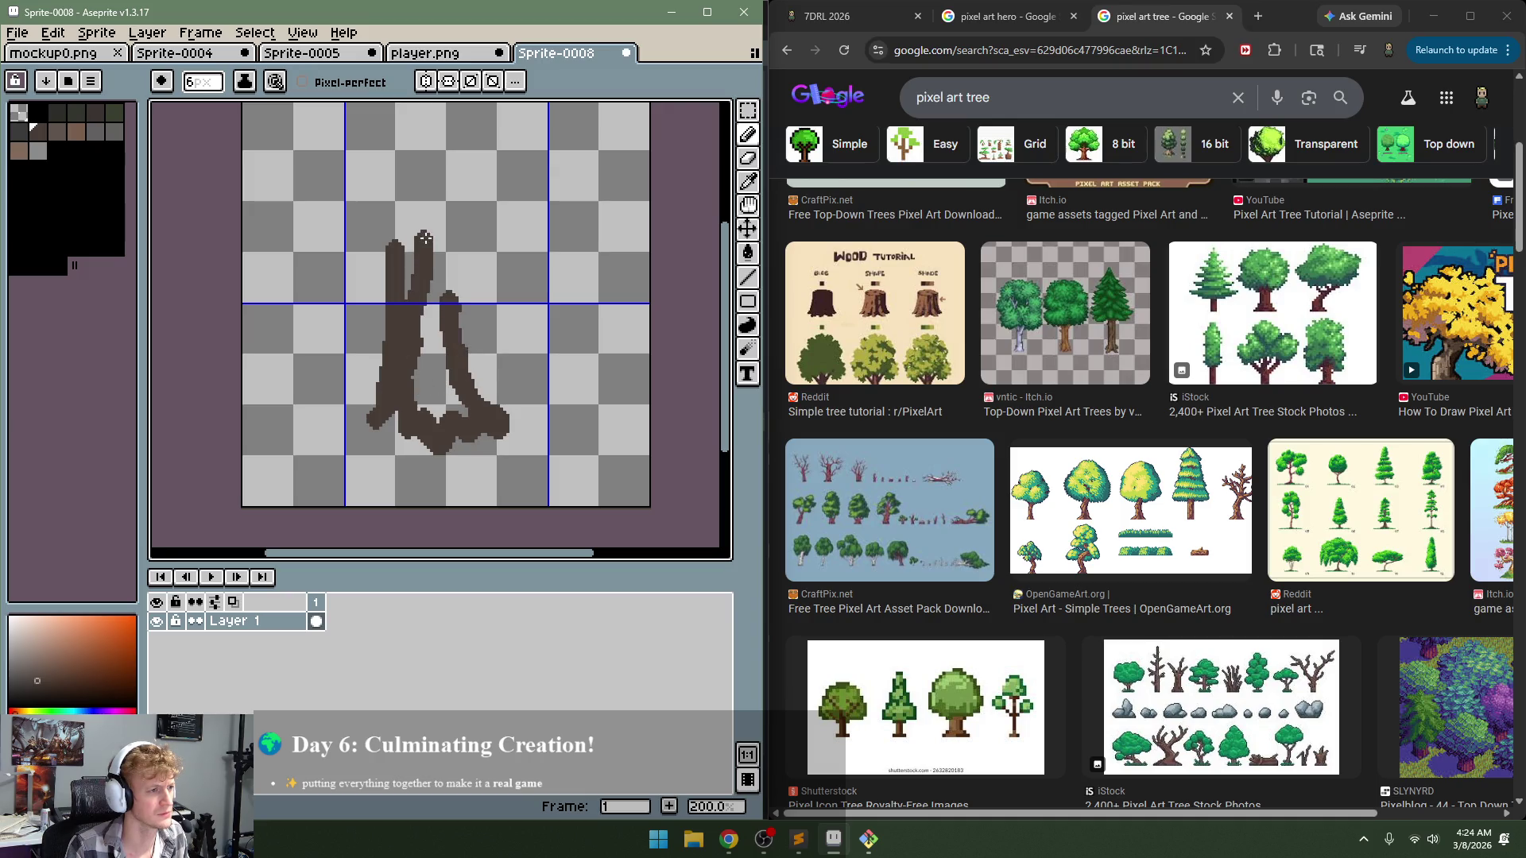
mouse_move(416, 348)
mouse_down()
mouse_move(429, 389)
mouse_move(446, 380)
mouse_up()
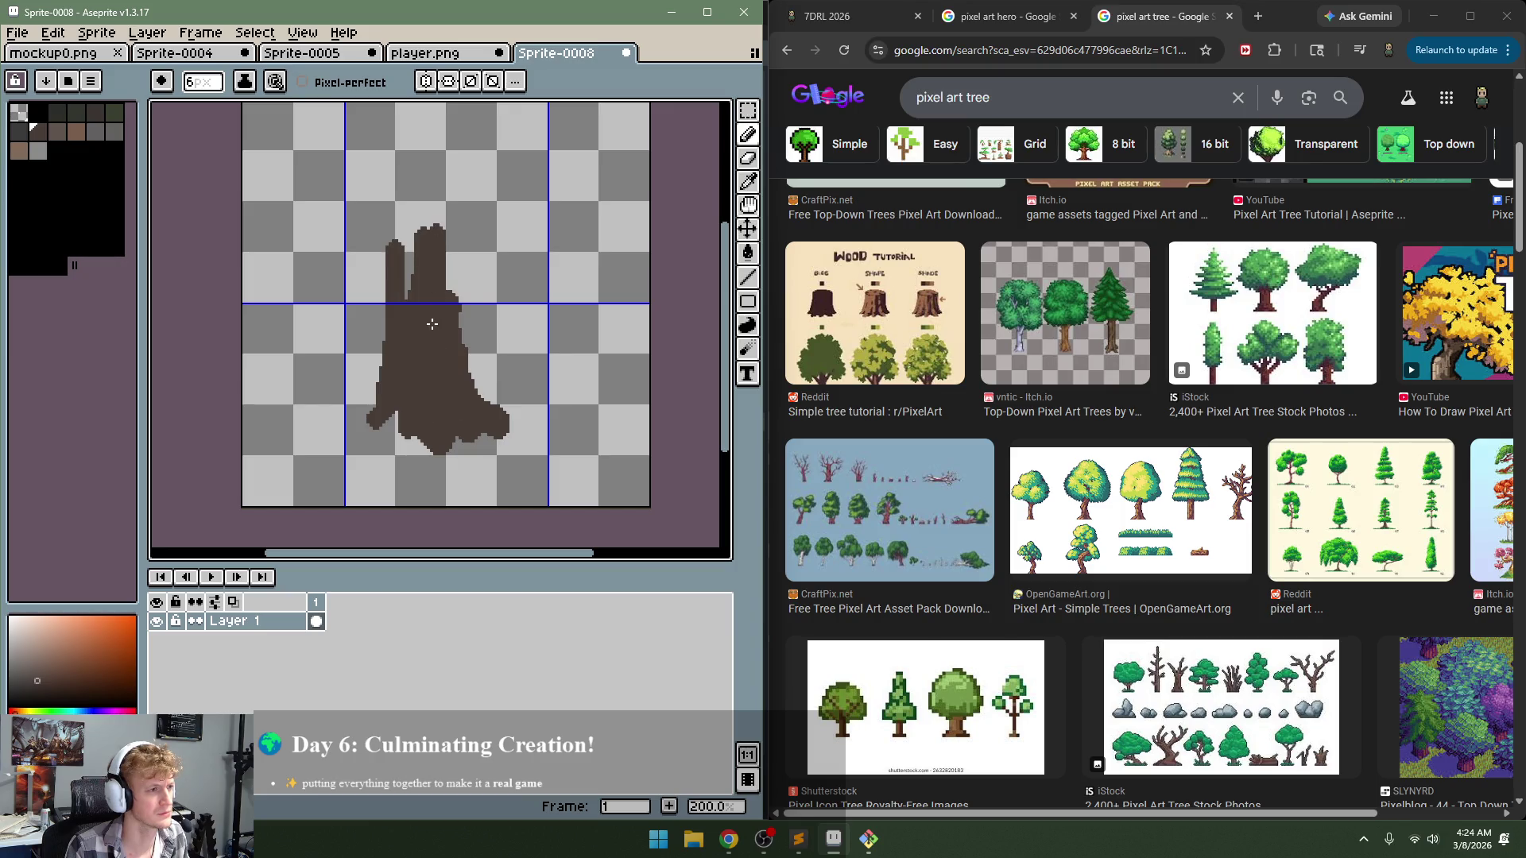
Step: Add branches reaching up-right, up-left, straight up, plus a short left limb
mouse_move(432, 323)
mouse_down()
mouse_move(420, 407)
mouse_move(505, 329)
mouse_up()
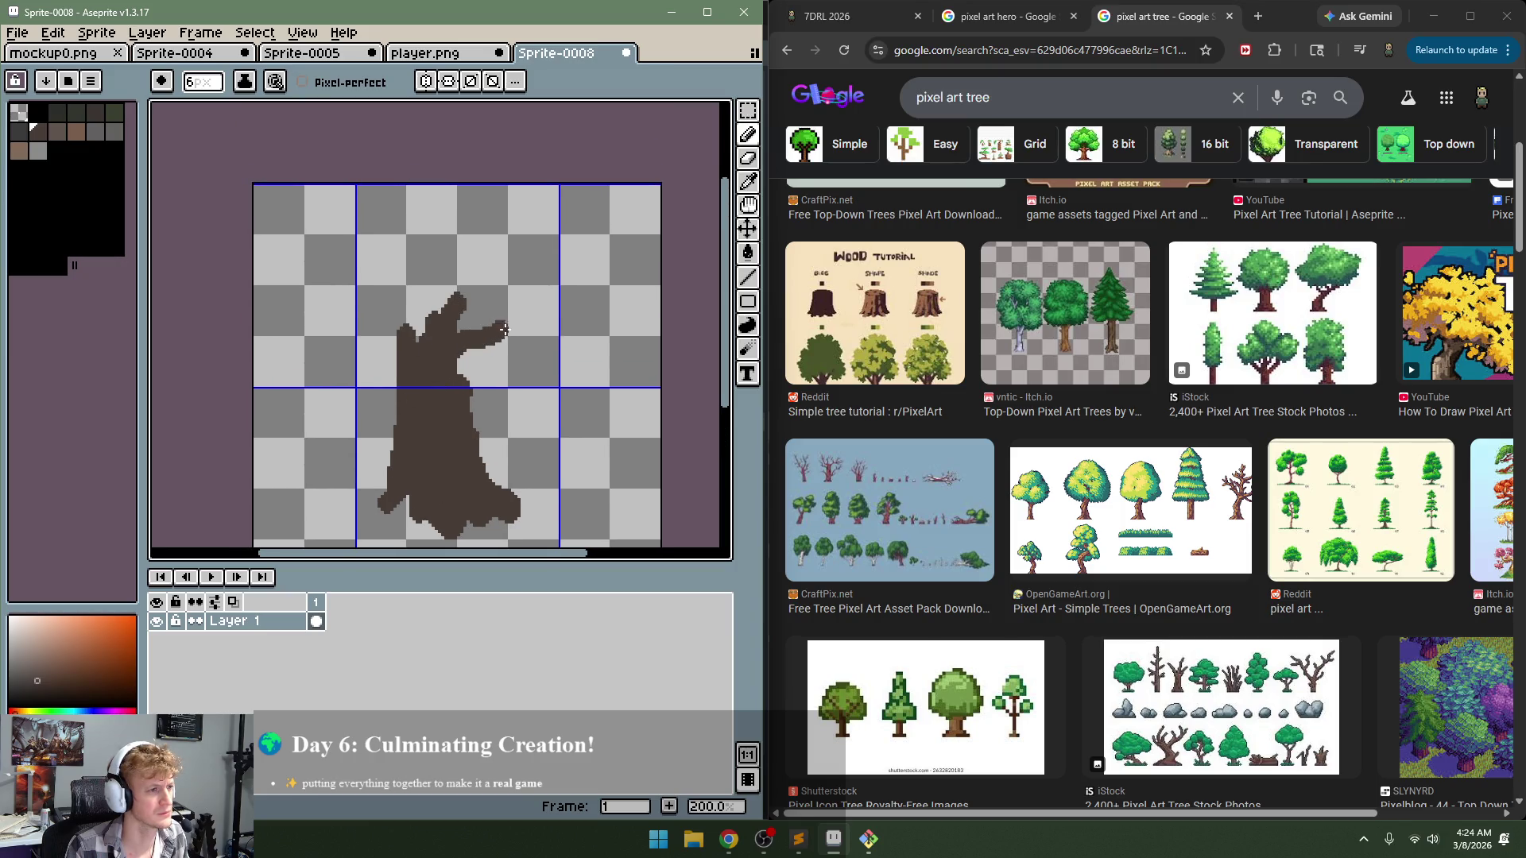
drag(458, 389, 561, 302)
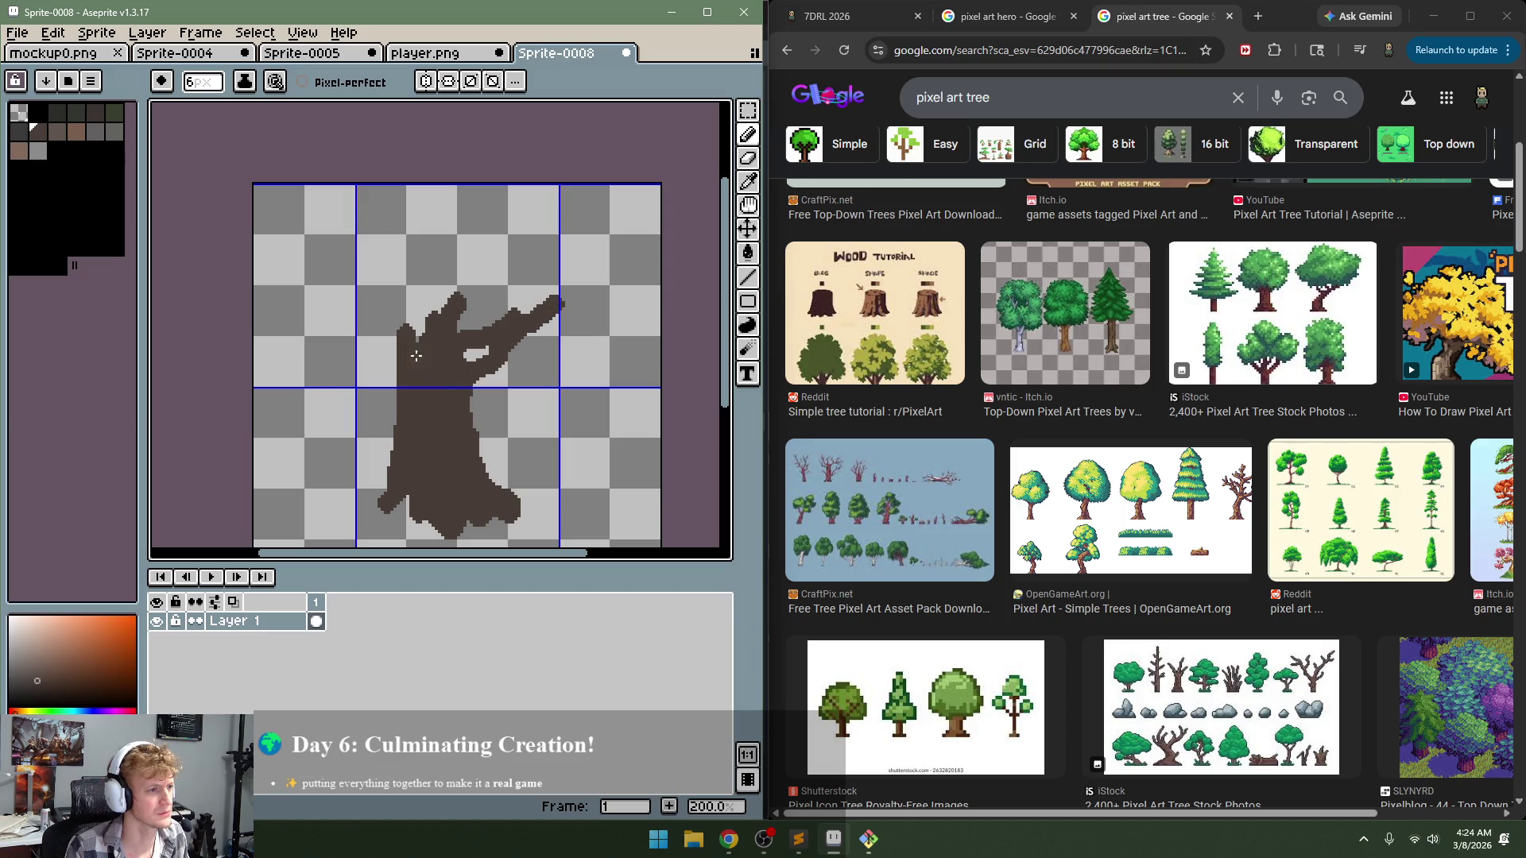
drag(416, 356, 380, 257)
drag(432, 345, 450, 231)
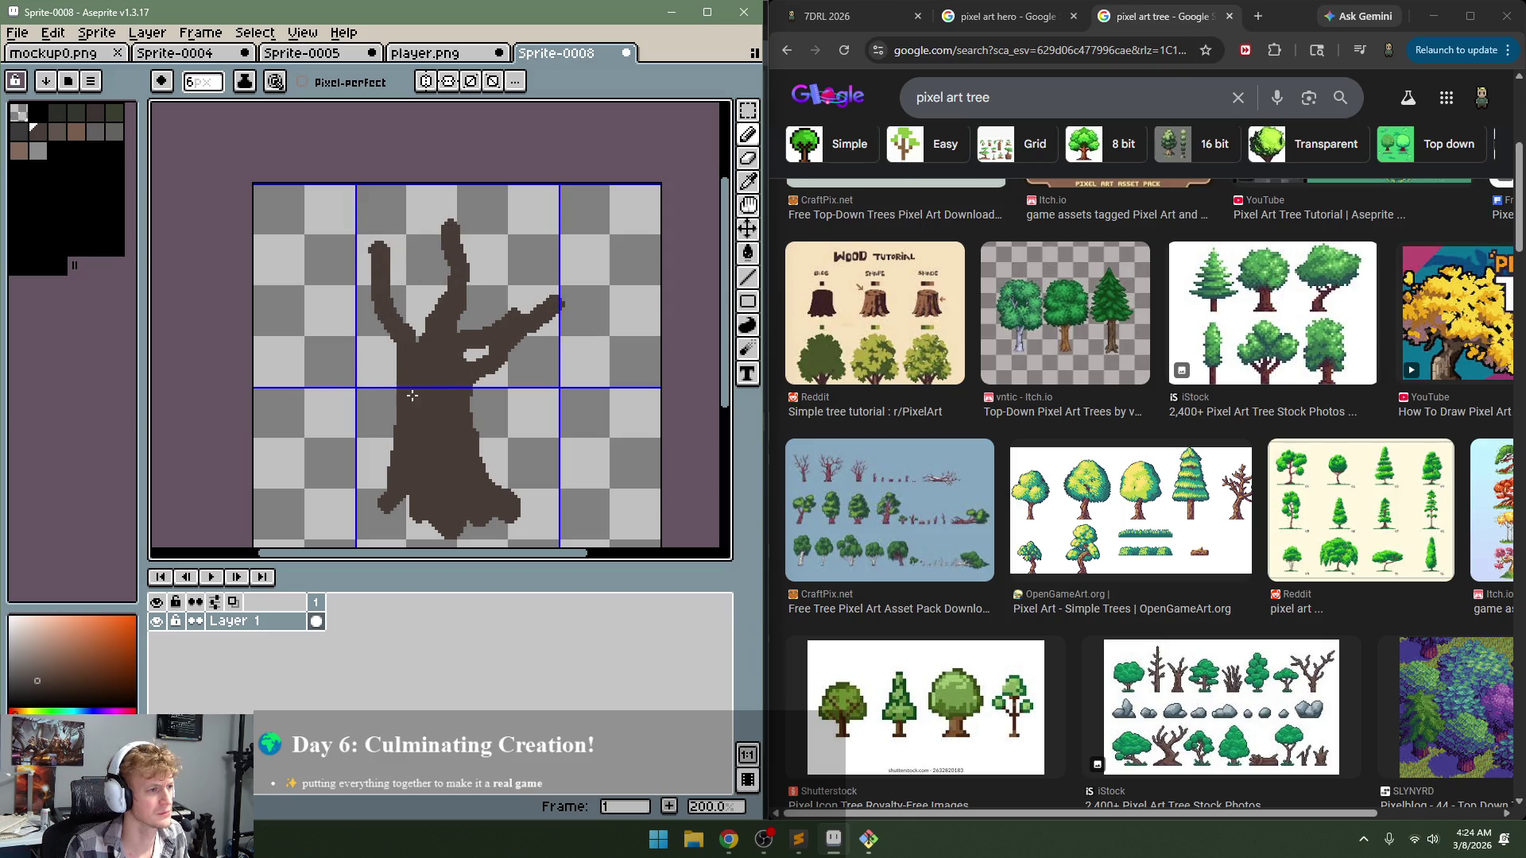
drag(355, 357, 338, 316)
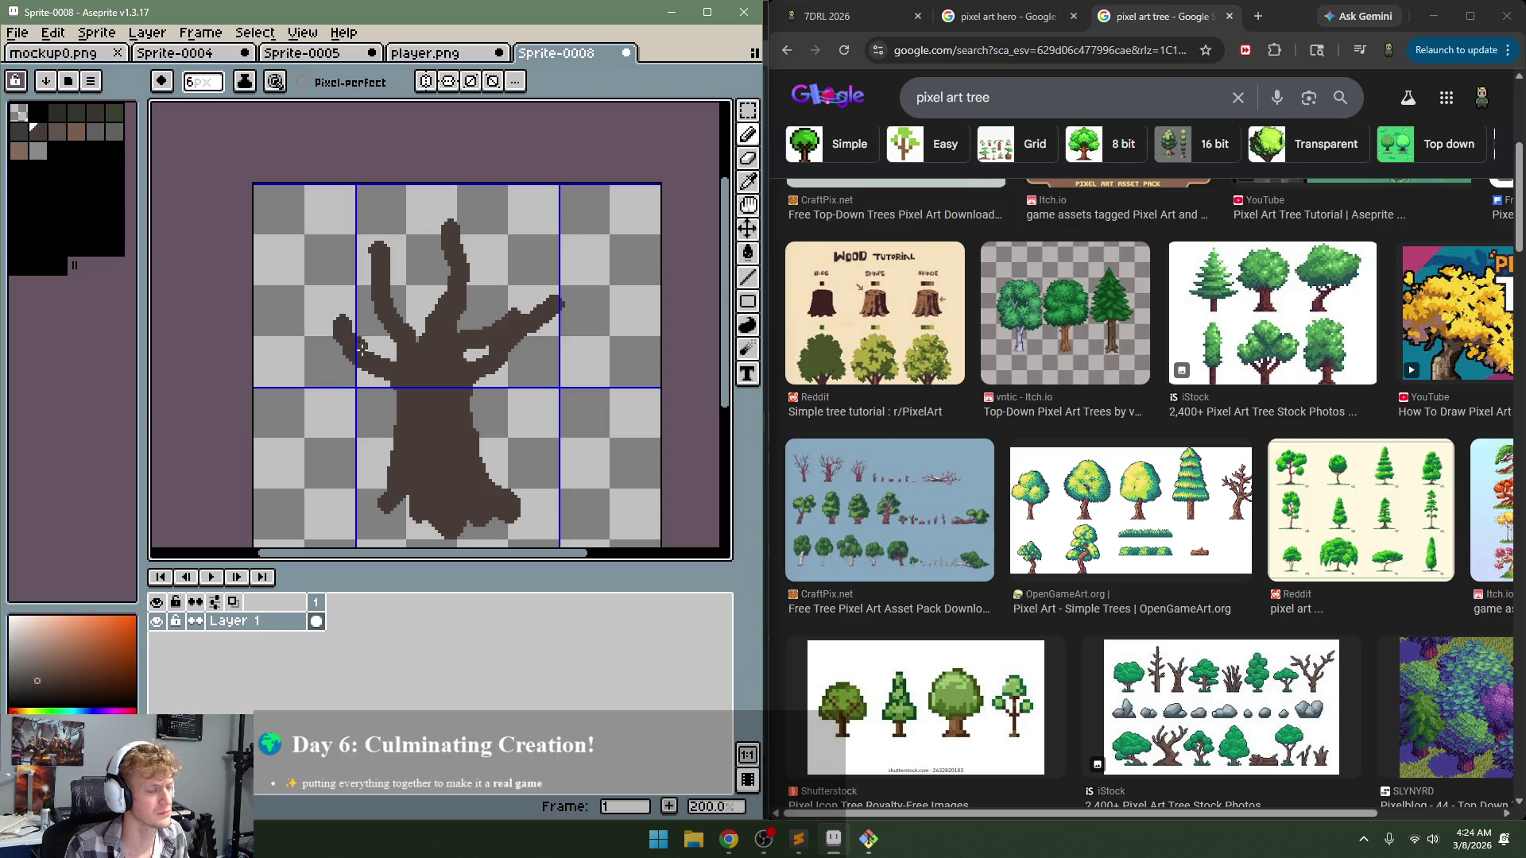
Step: Test lighter brown highlight strokes on the branches and trunk, undoing each one
click(56, 132)
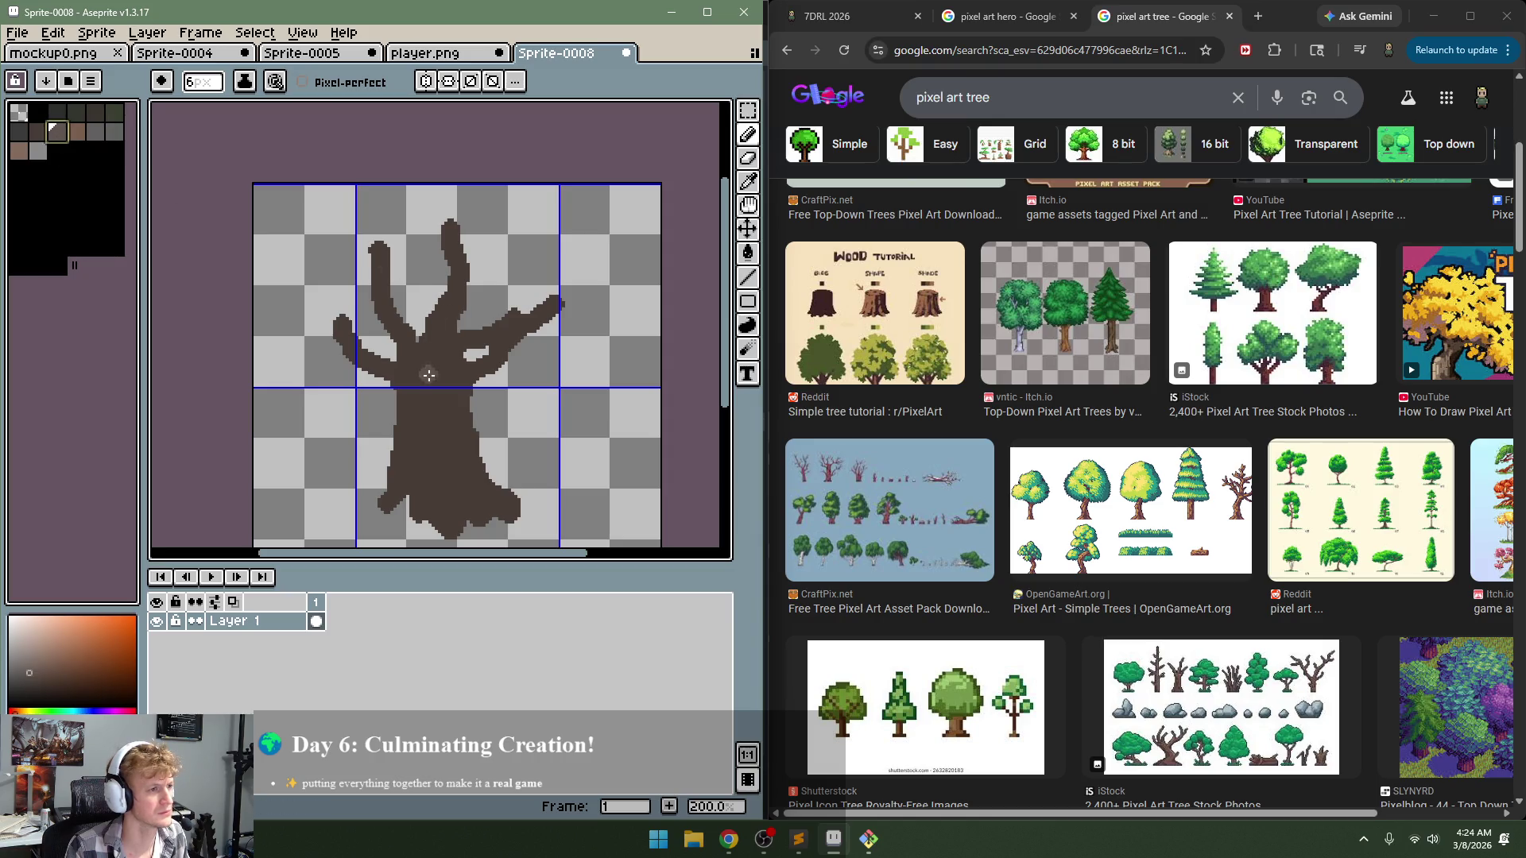
key(v)
key(b)
drag(465, 360, 553, 295)
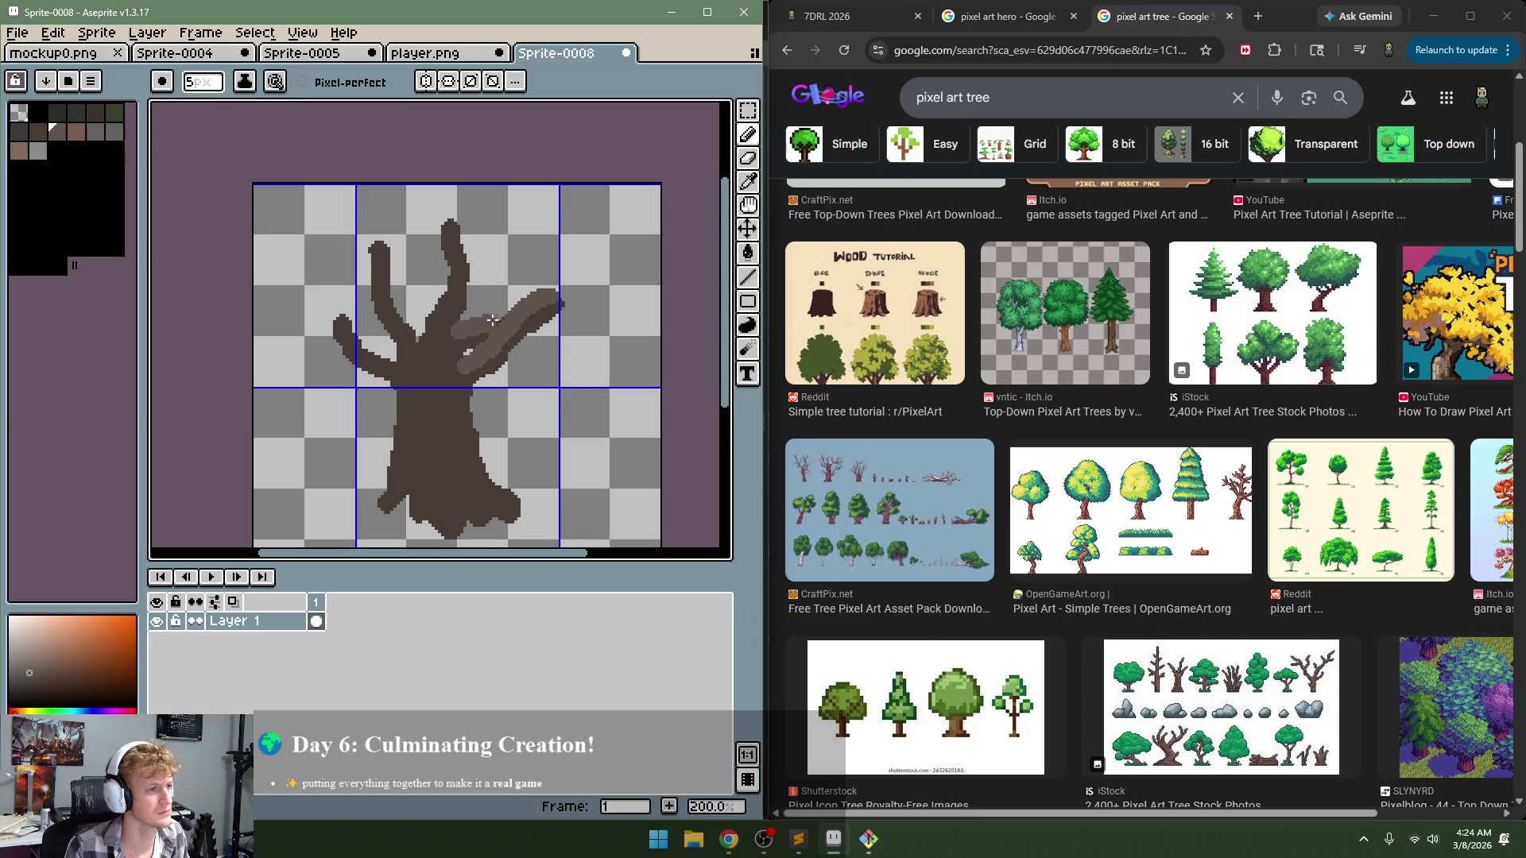
key(ctrl+z)
drag(467, 367, 455, 329)
key(ctrl+z)
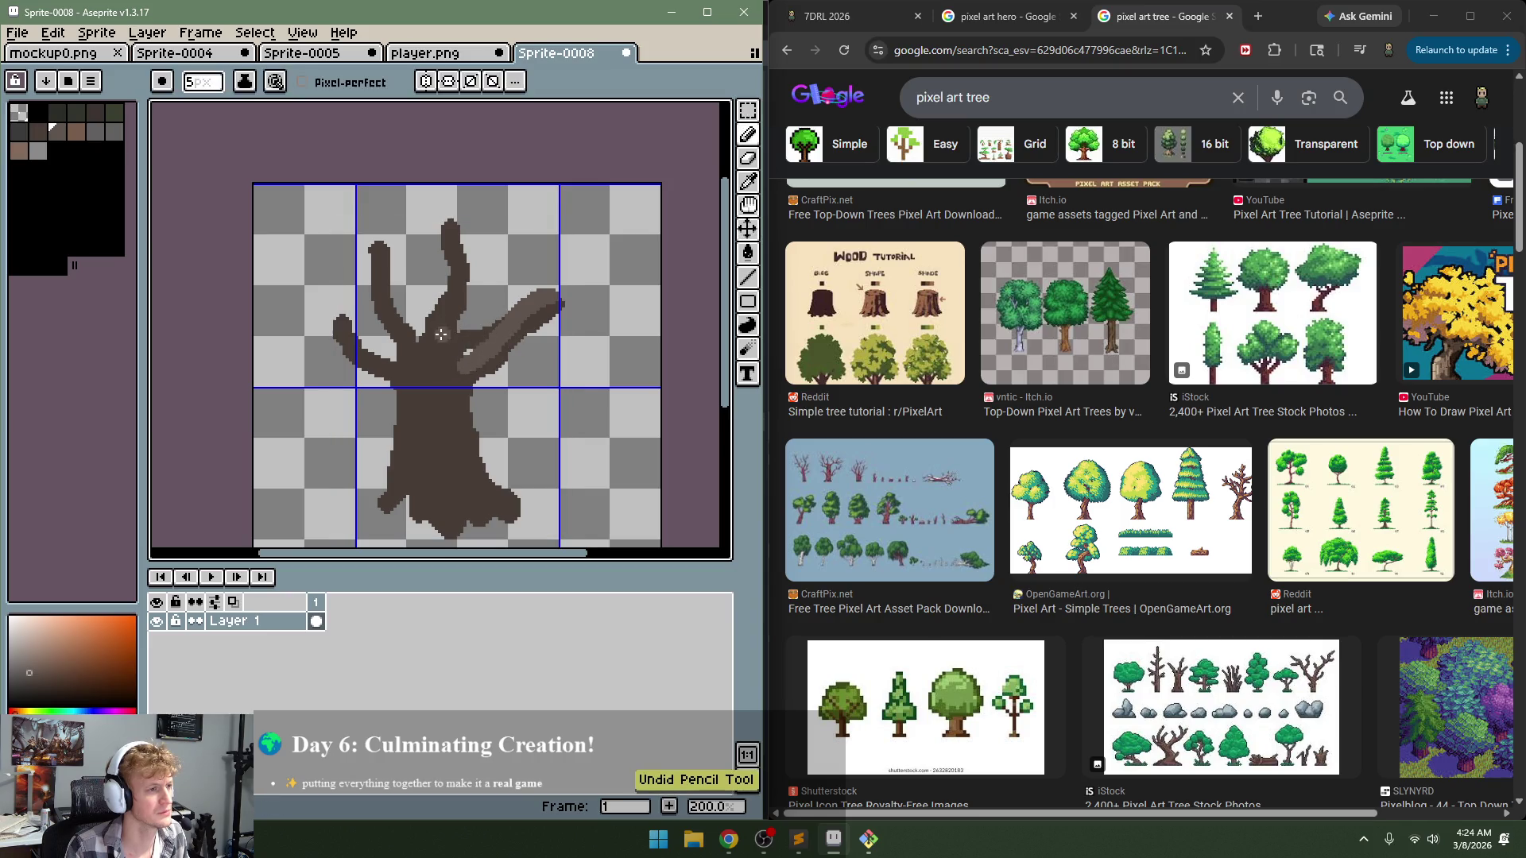
click(465, 320)
key(ctrl+z)
mouse_move(430, 362)
mouse_down()
mouse_move(408, 398)
mouse_move(342, 326)
mouse_up()
key(ctrl+z)
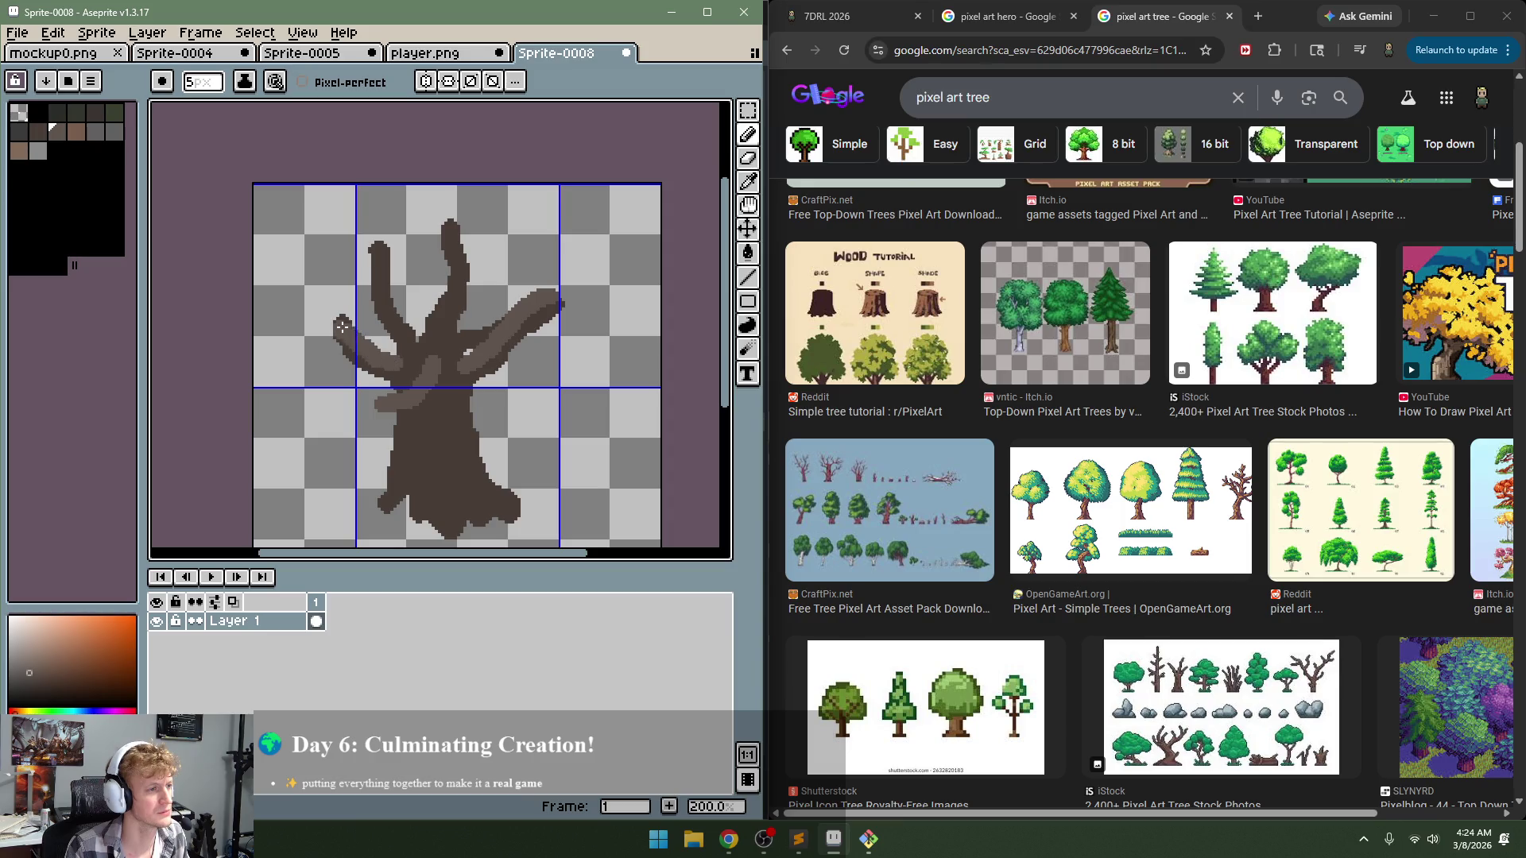
Step: Undo the remaining highlights and branches until only the dark brown trunk remains
key(ctrl+z)
key(ctrl+z)
key(ctrl+z)
key(v)
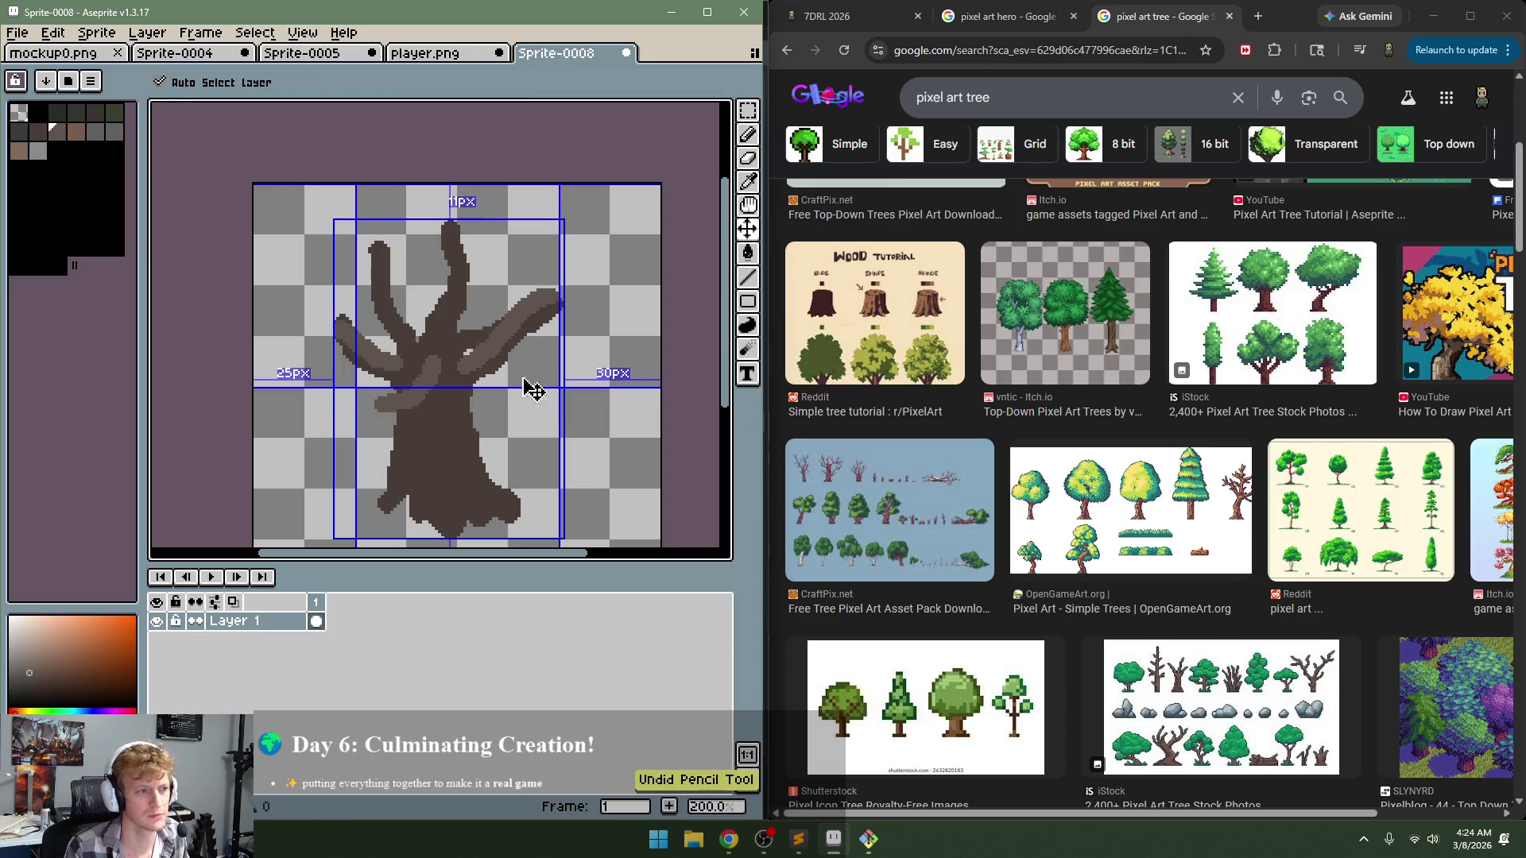
key(ctrl+z)
key(ctrl+z)
key(ctrl+z)
key(ctrl+z)
key(ctrl+z)
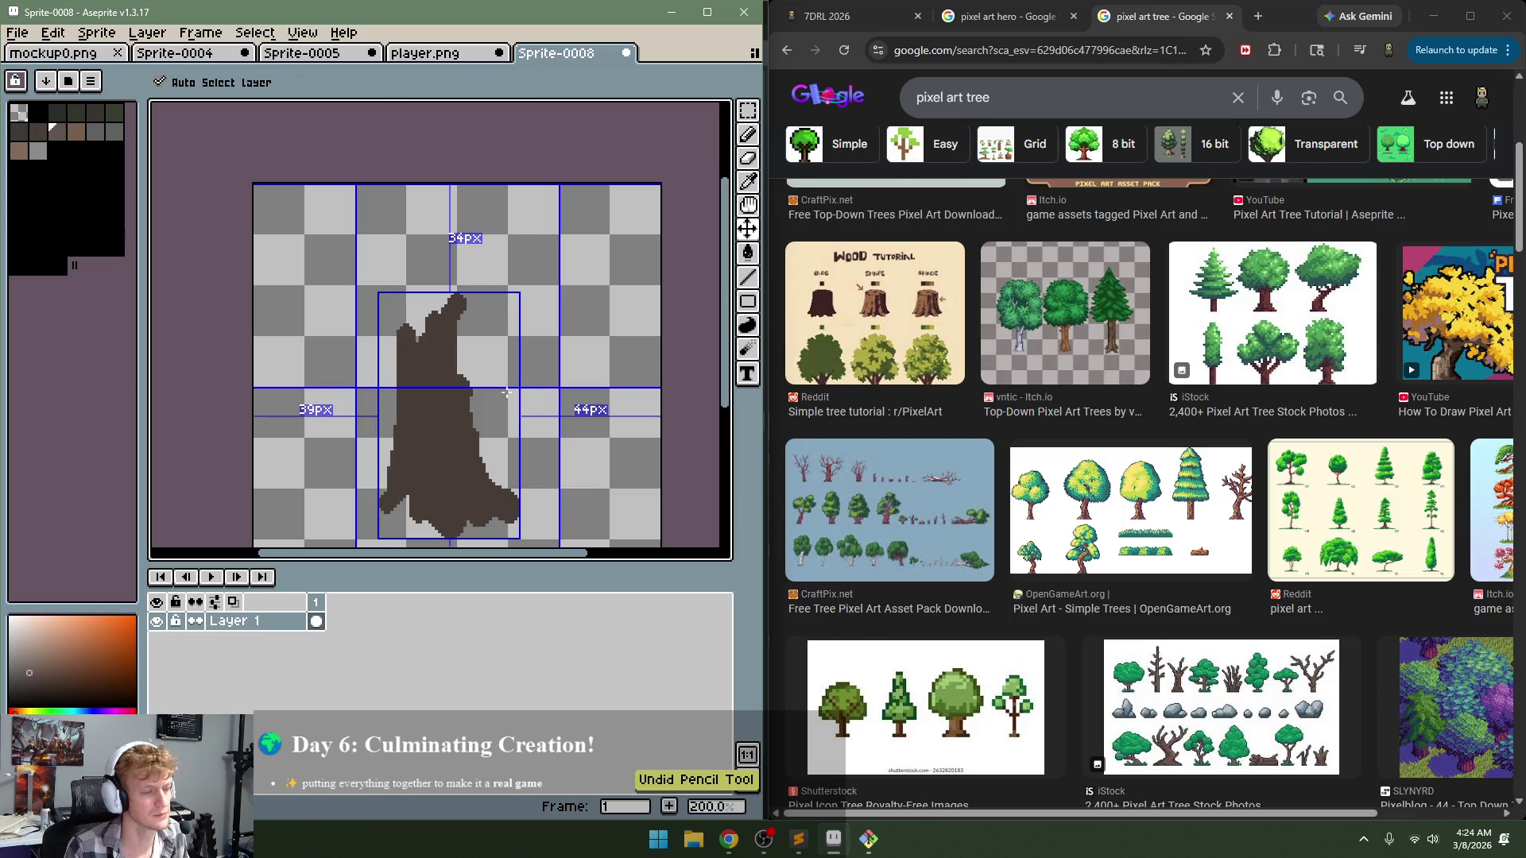
key(i)
key(b)
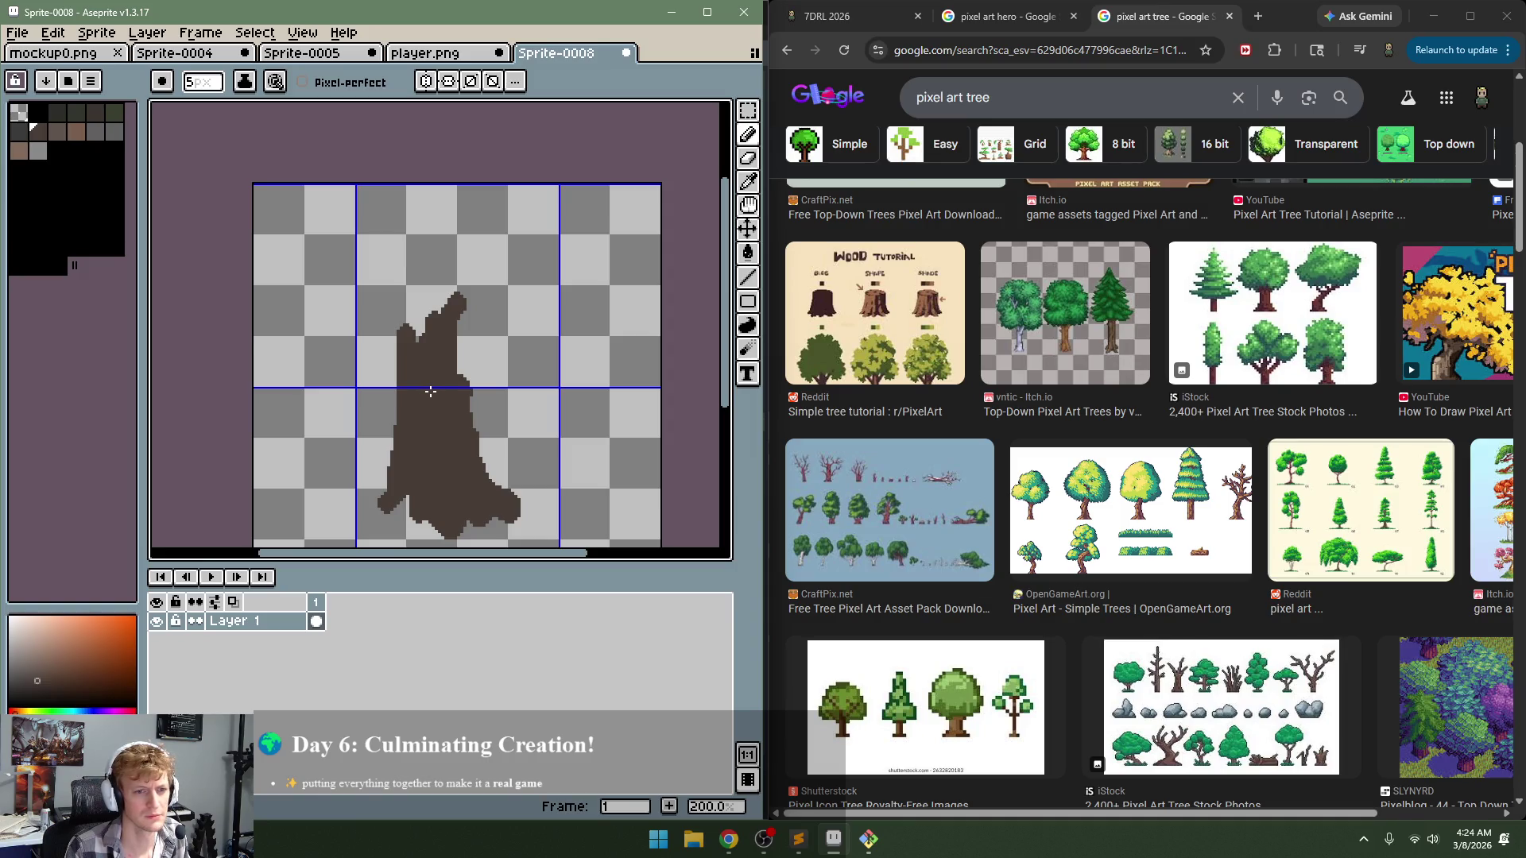
Step: Try an up-left branch and a small left limb, then undo them
drag(422, 318, 402, 242)
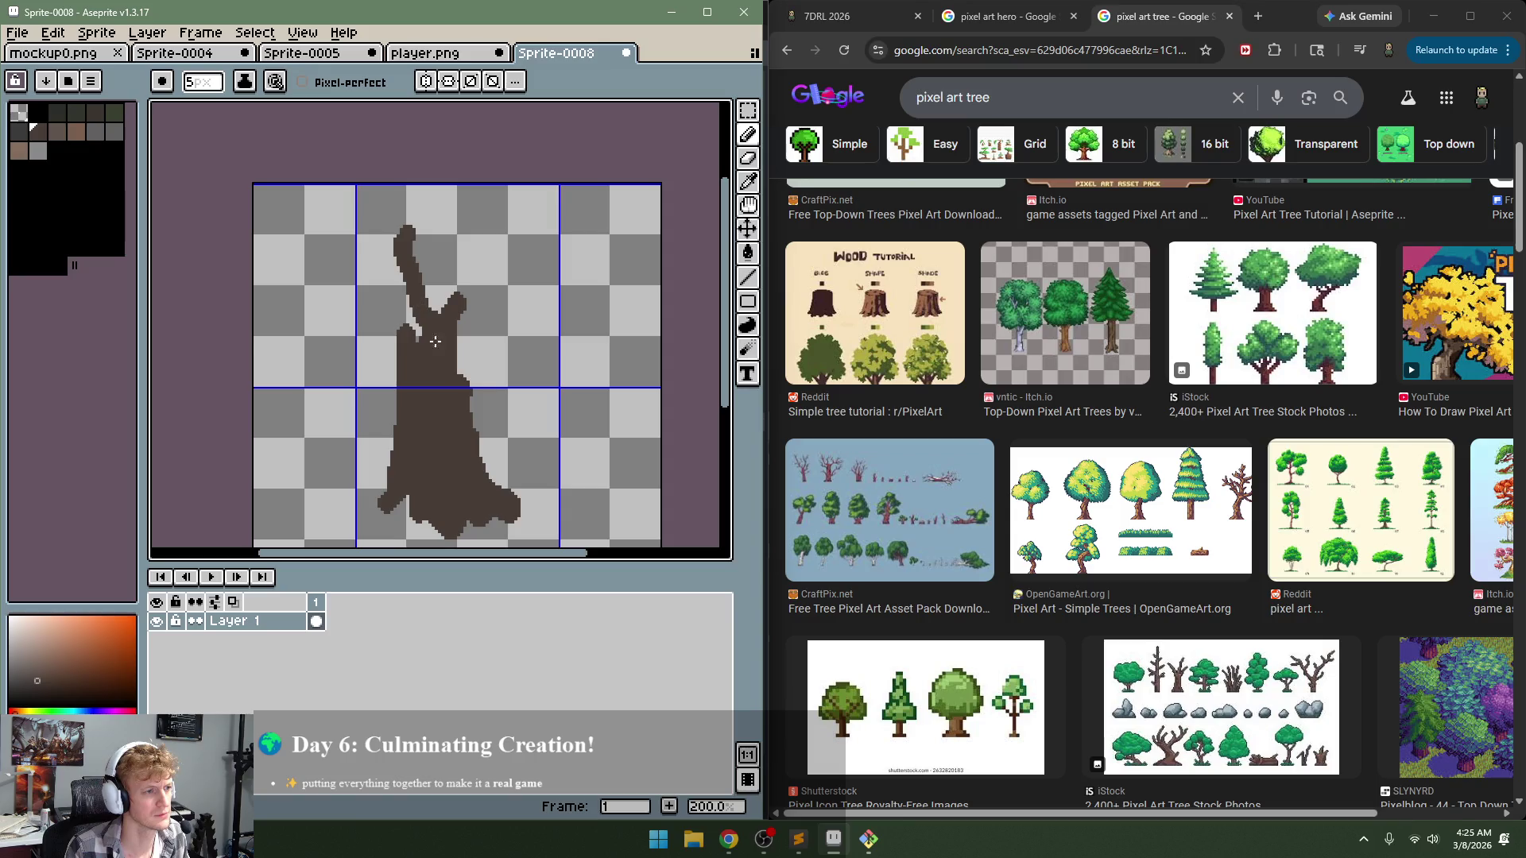
key(ctrl+a)
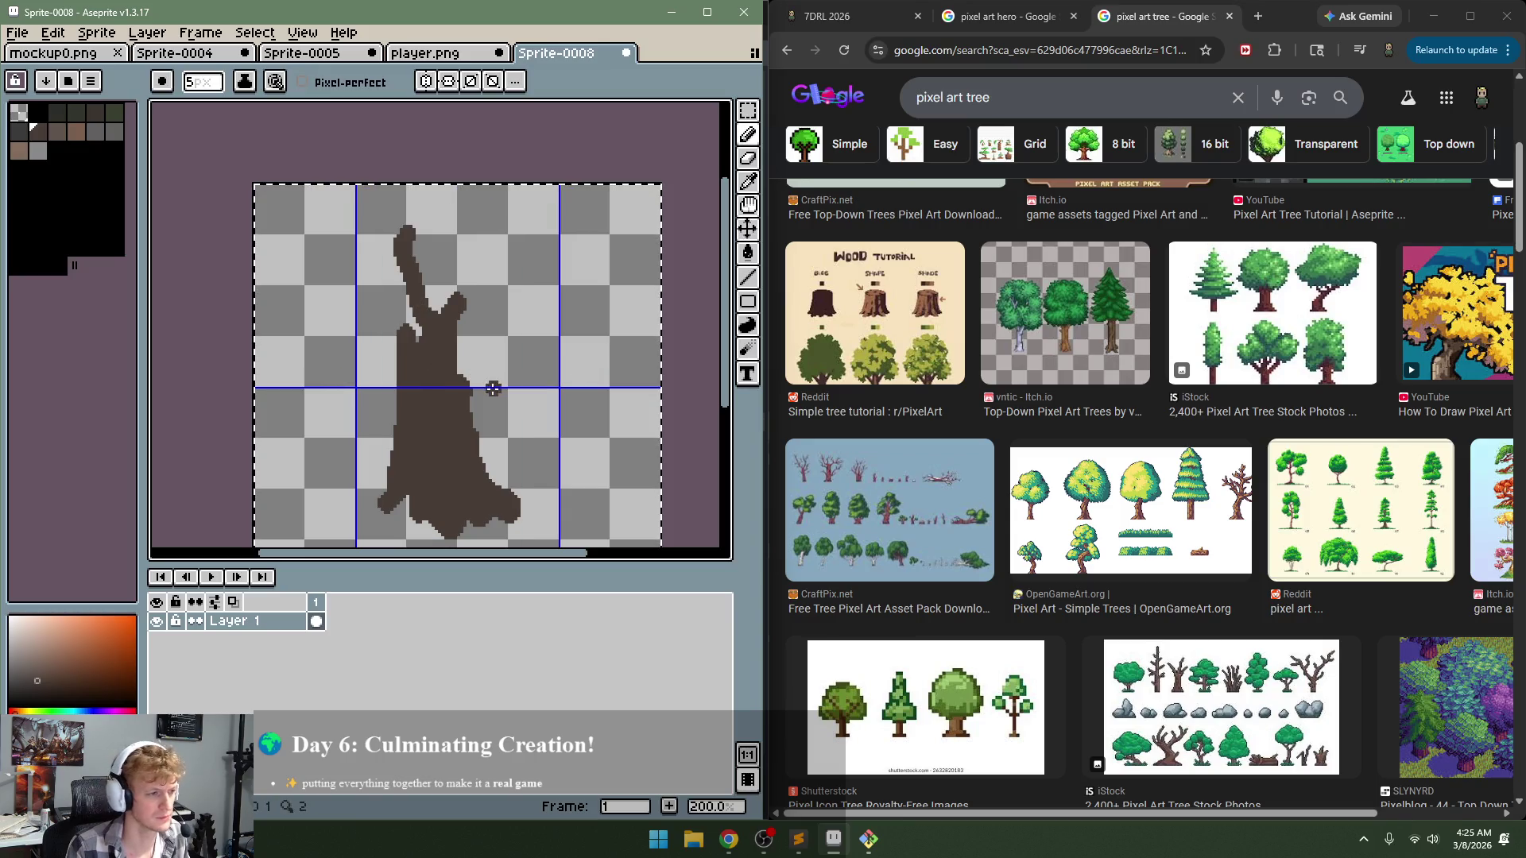
drag(410, 330, 384, 312)
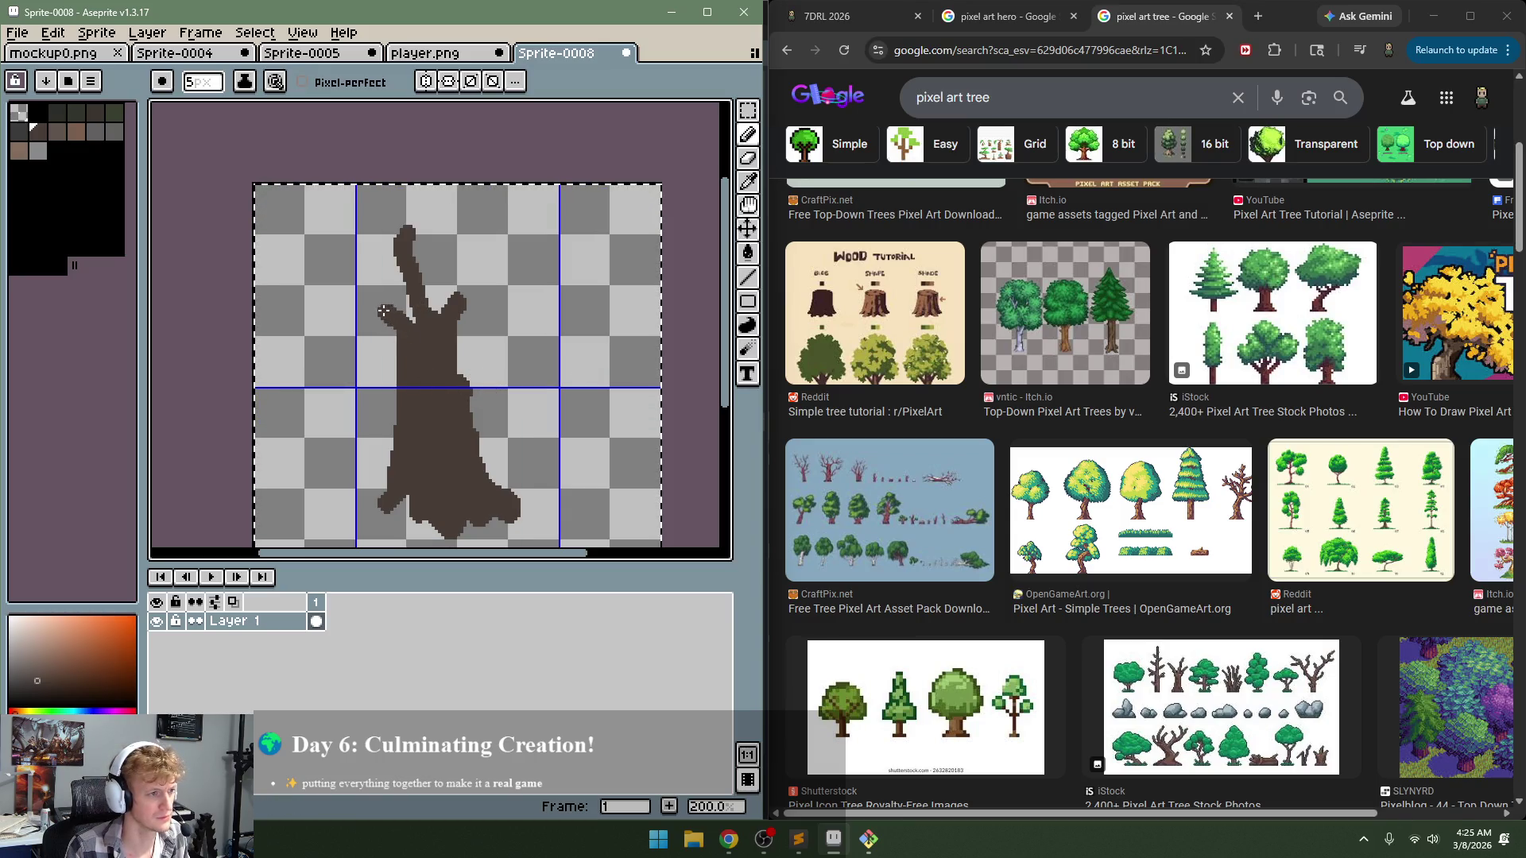
key(v)
key(ctrl+z)
key(ctrl+z)
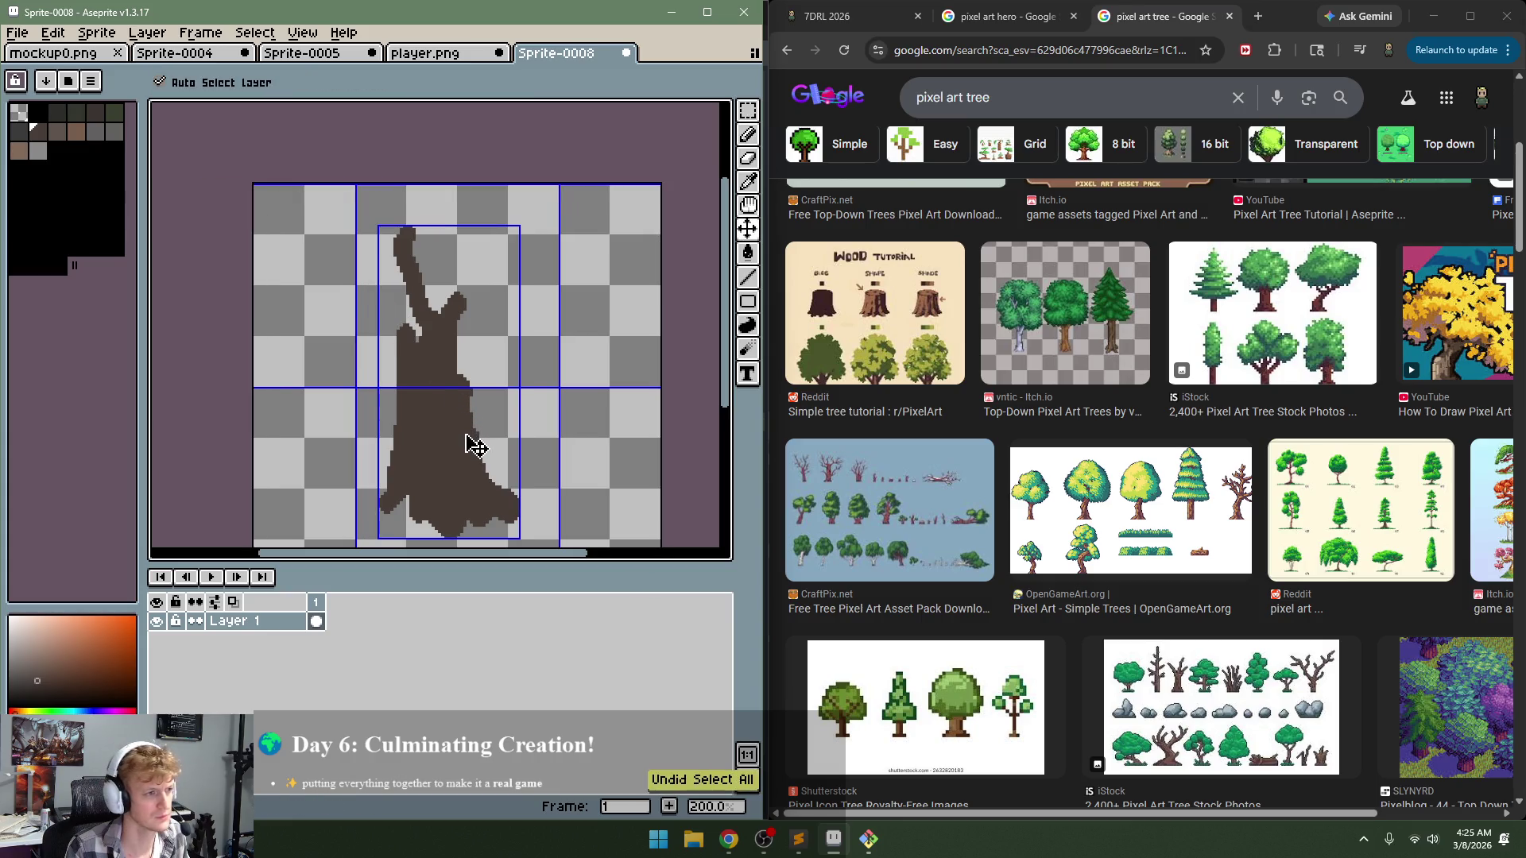
key(ctrl+z)
key(b)
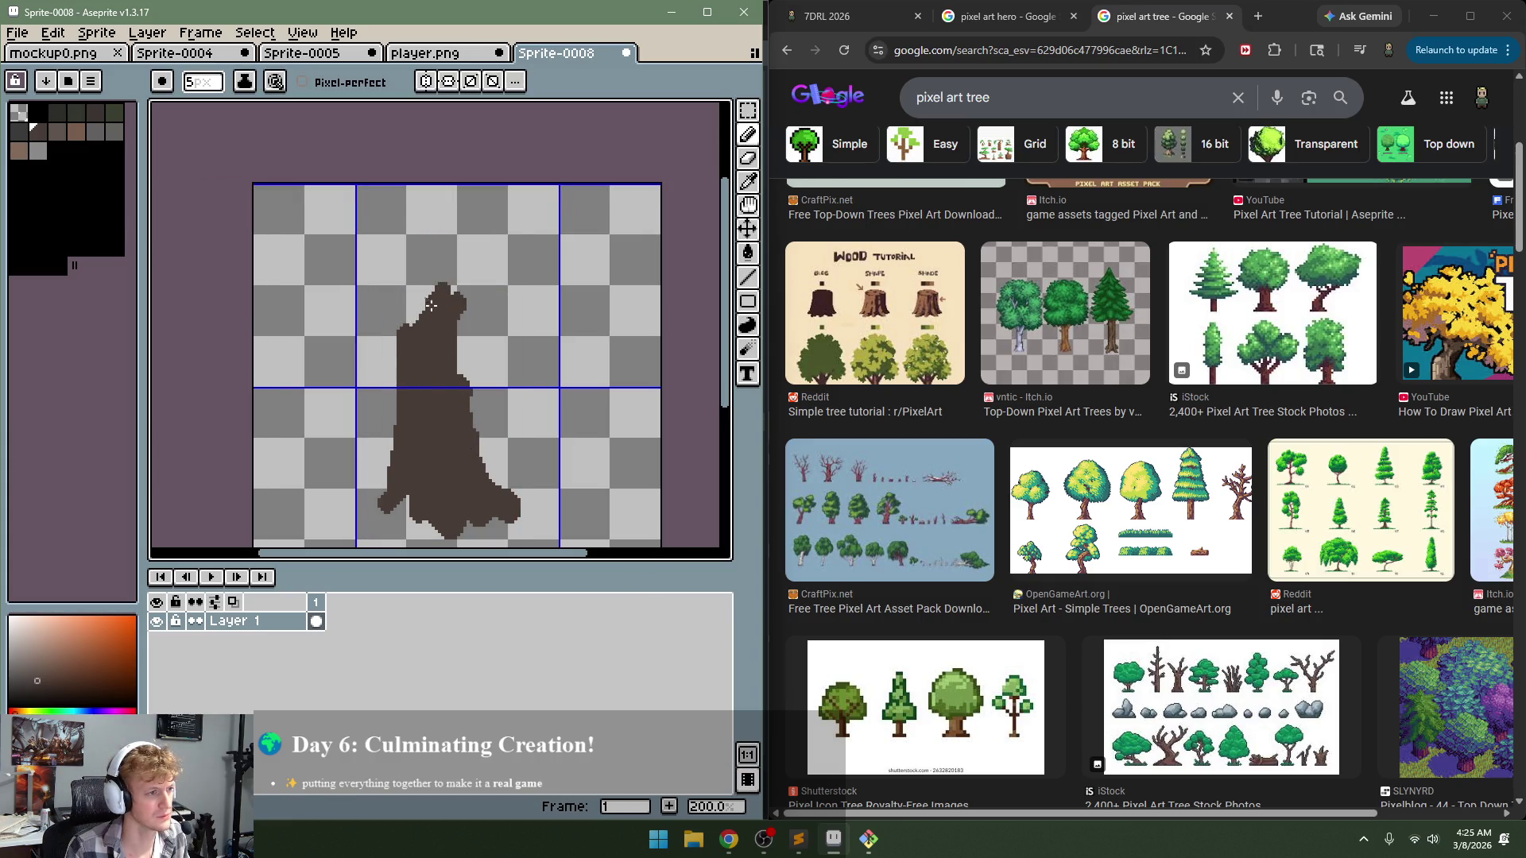
alt+click(372, 381)
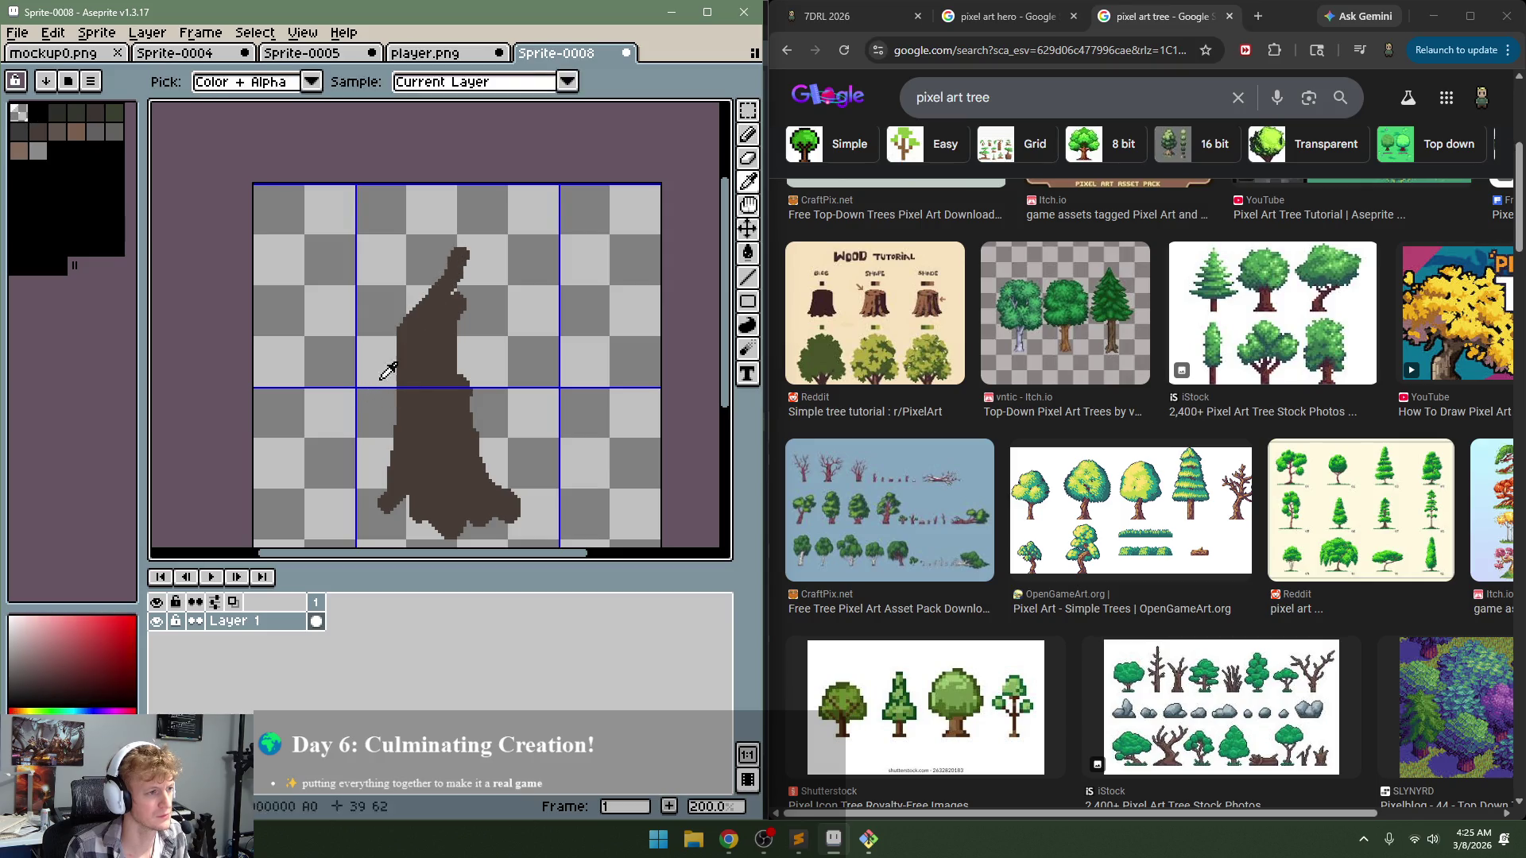
Step: In dark brown, extend the trunk top and add a right branch, discarding rejected left branches
alt+click(461, 286)
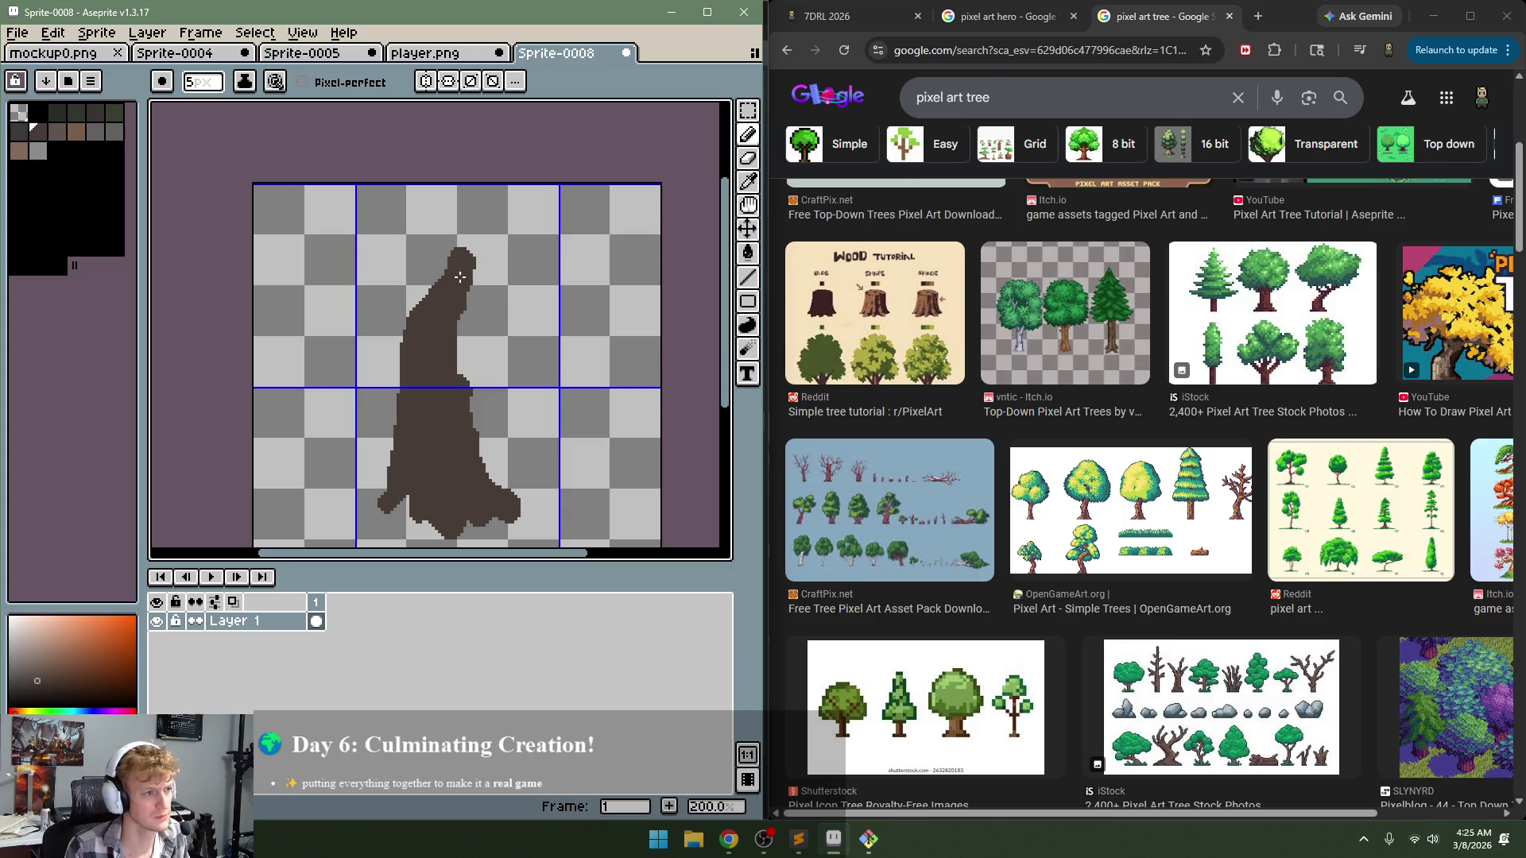
mouse_move(460, 278)
mouse_down()
mouse_move(465, 214)
mouse_move(491, 209)
mouse_move(442, 220)
mouse_up()
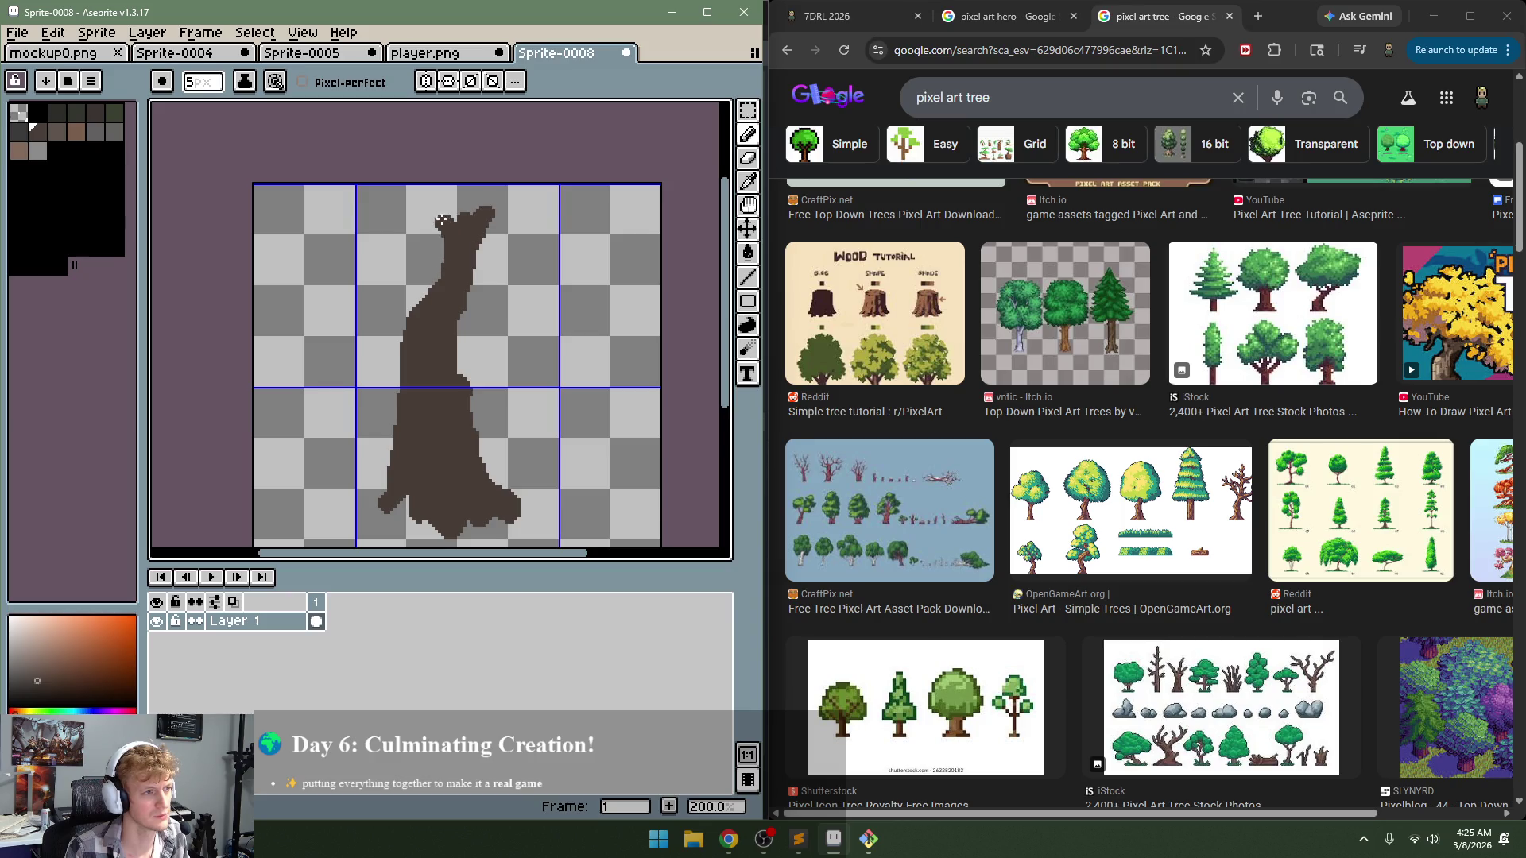
mouse_move(465, 288)
mouse_down()
mouse_move(548, 267)
mouse_move(450, 305)
mouse_up()
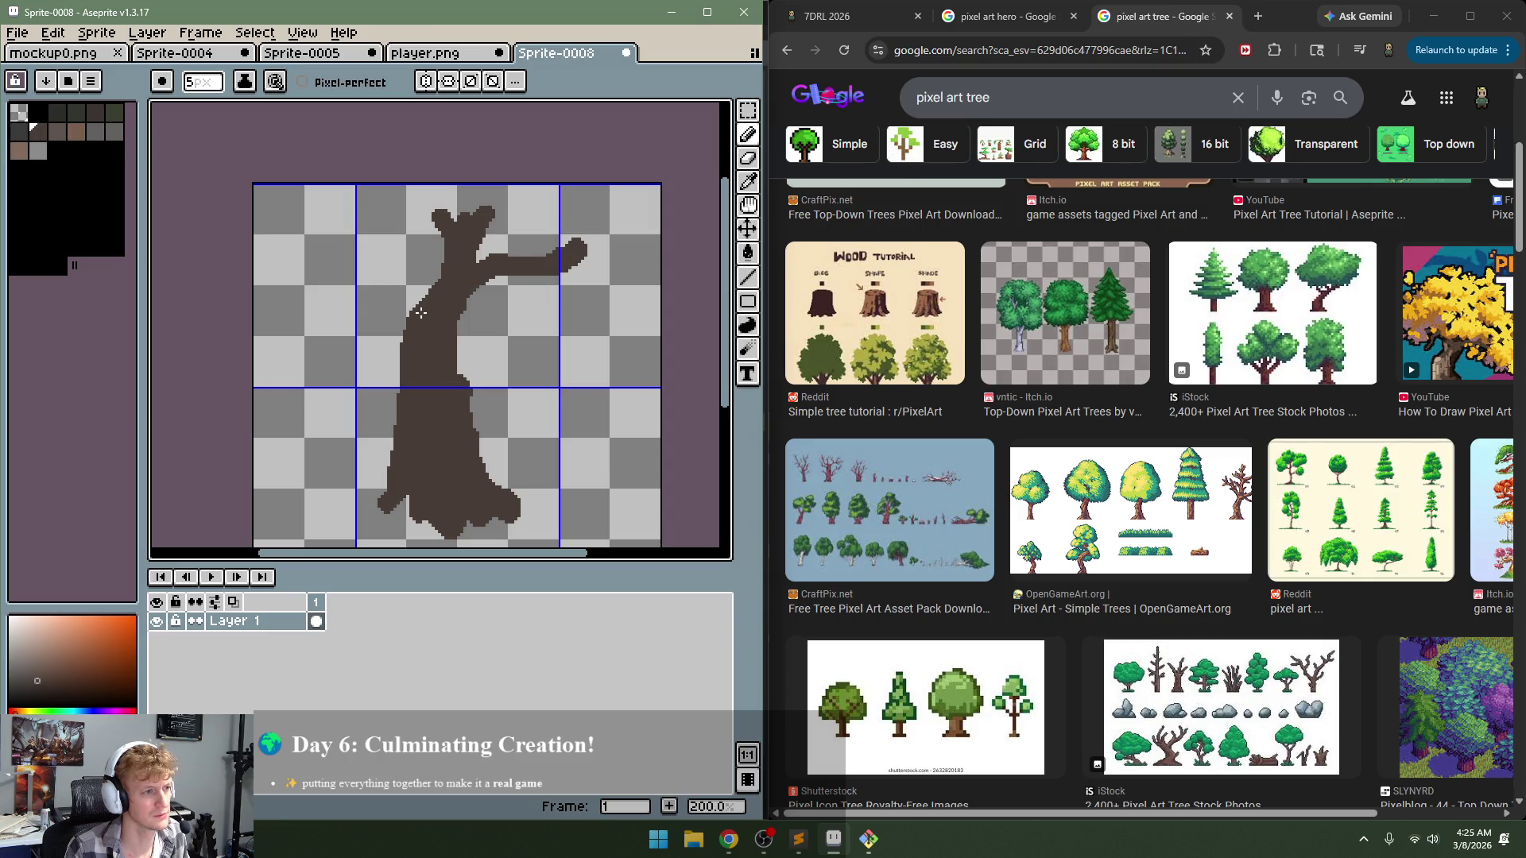
drag(421, 313, 284, 332)
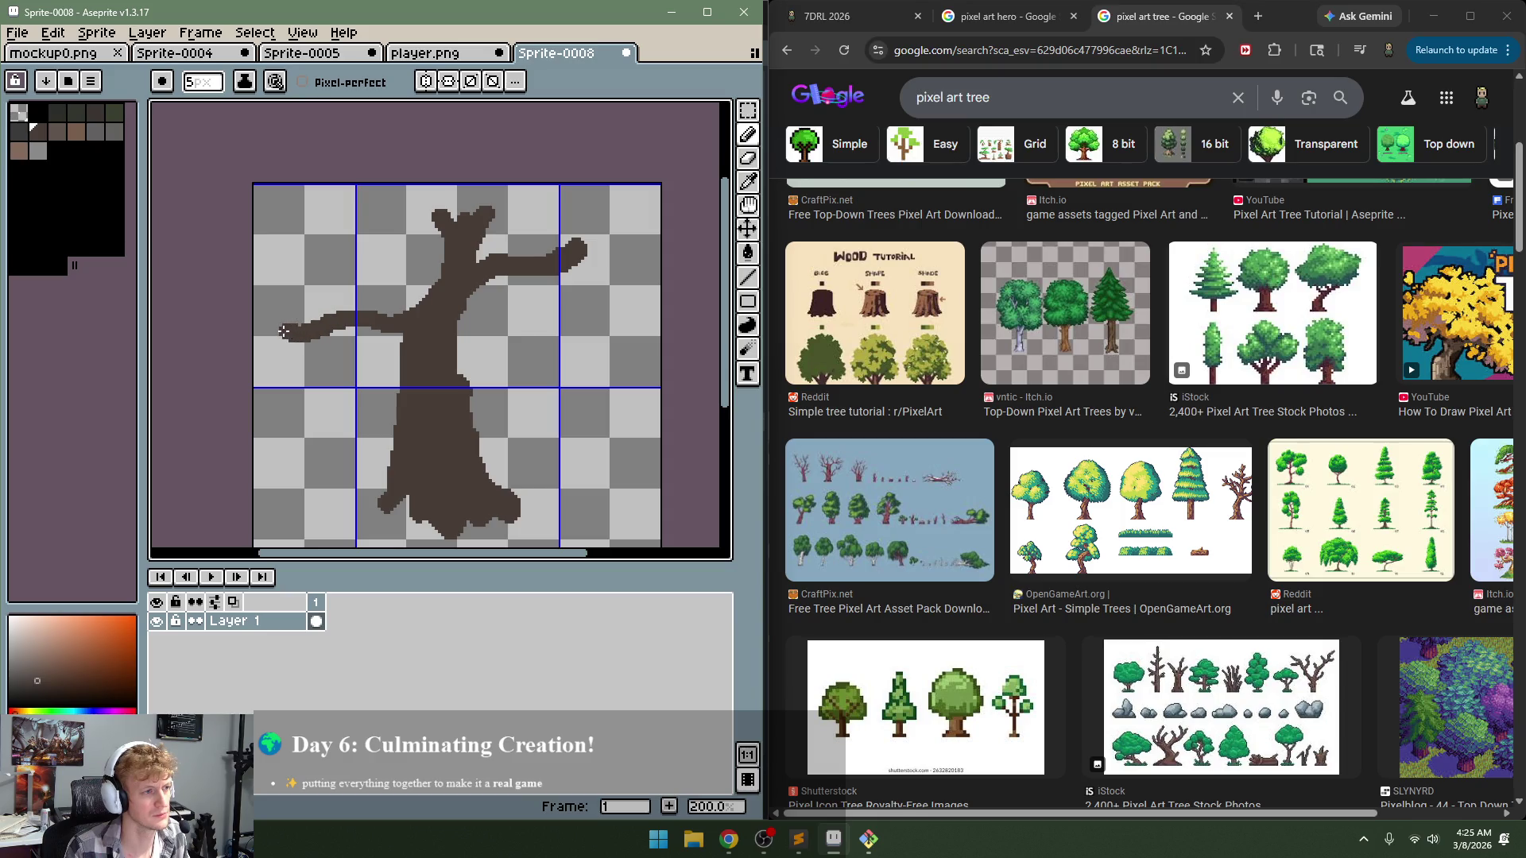
key(ctrl+z)
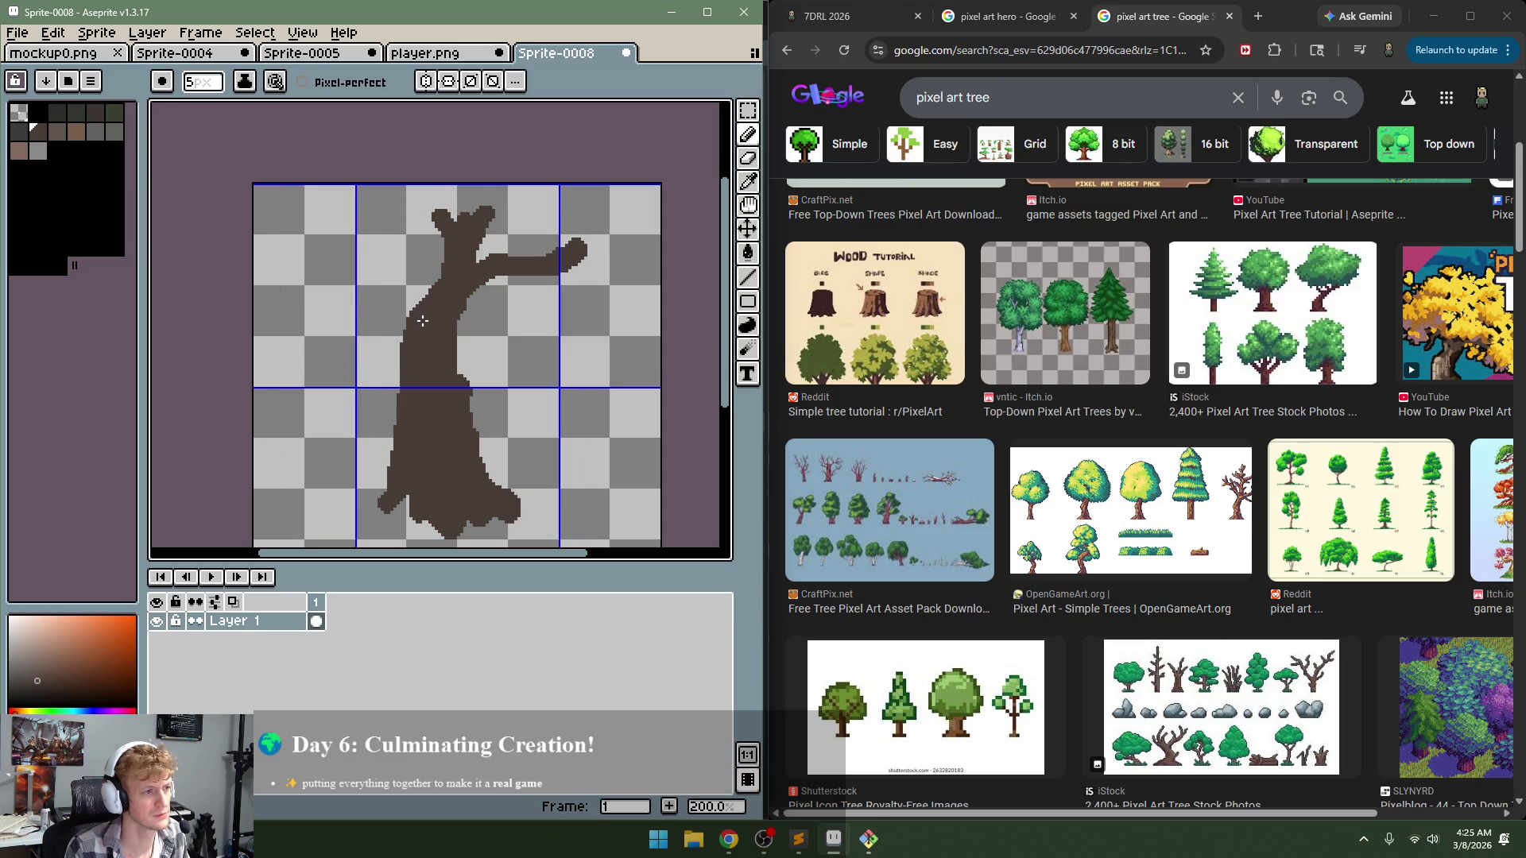
mouse_move(422, 320)
mouse_down()
mouse_move(411, 291)
mouse_move(369, 278)
mouse_move(409, 334)
mouse_move(515, 324)
mouse_move(368, 370)
mouse_up()
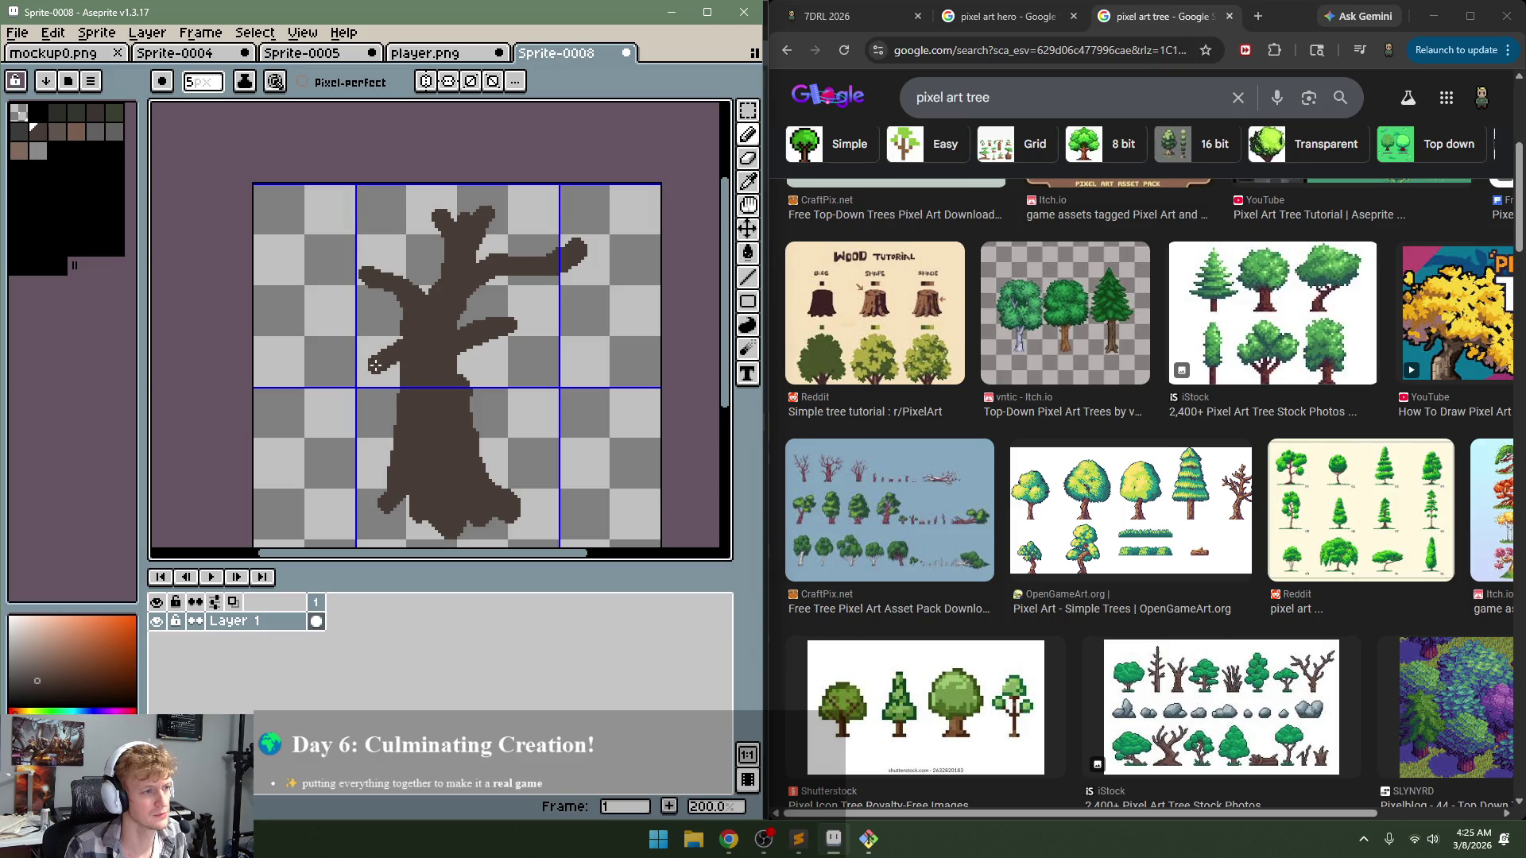
key(ctrl+z)
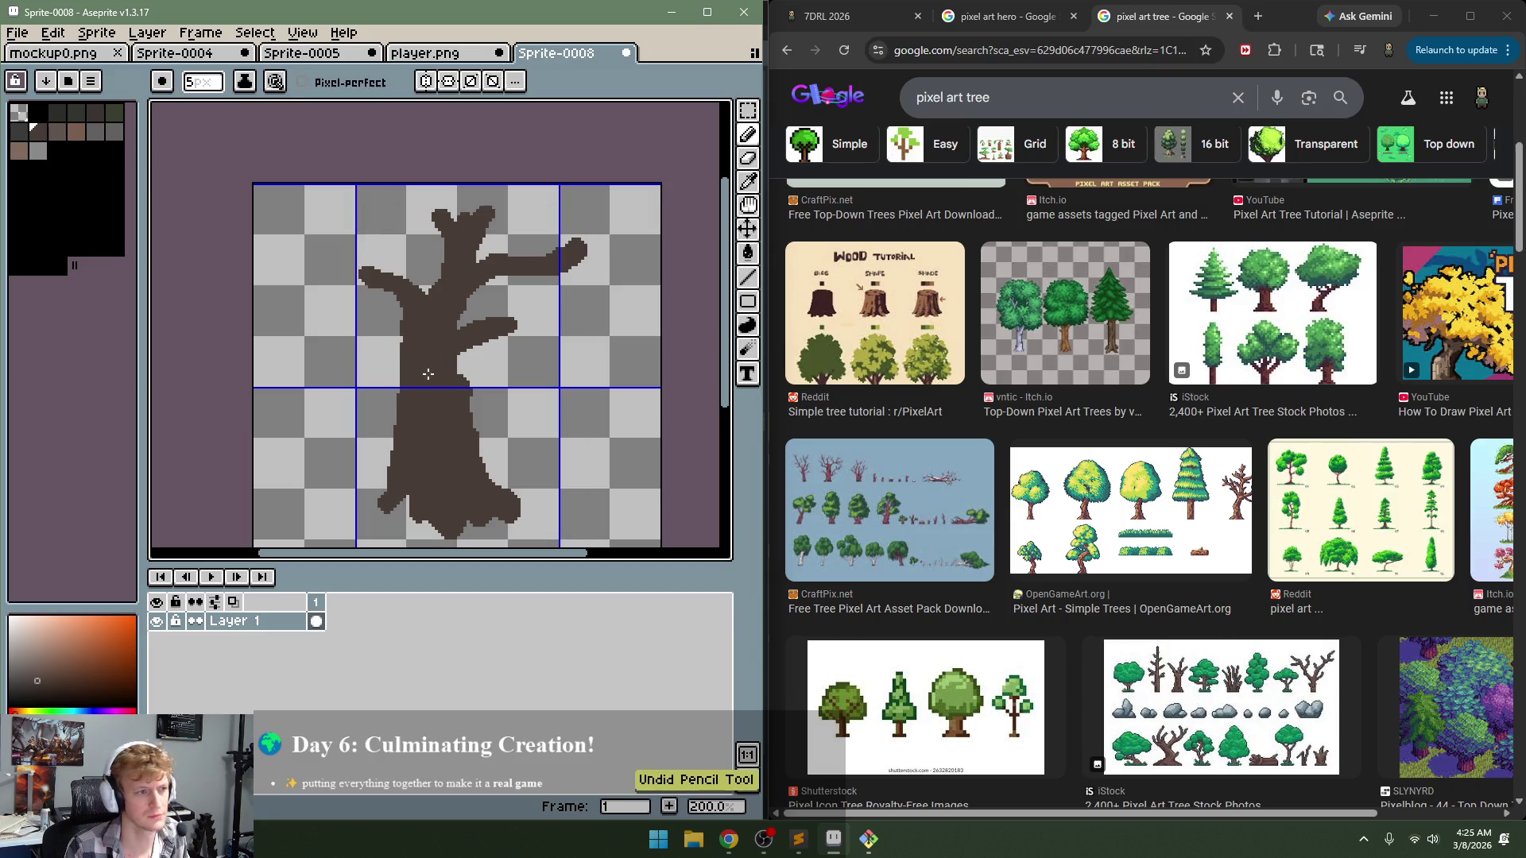
Step: Try lighter brown highlights on the left branch tip and shrink the brush to 3px
click(56, 132)
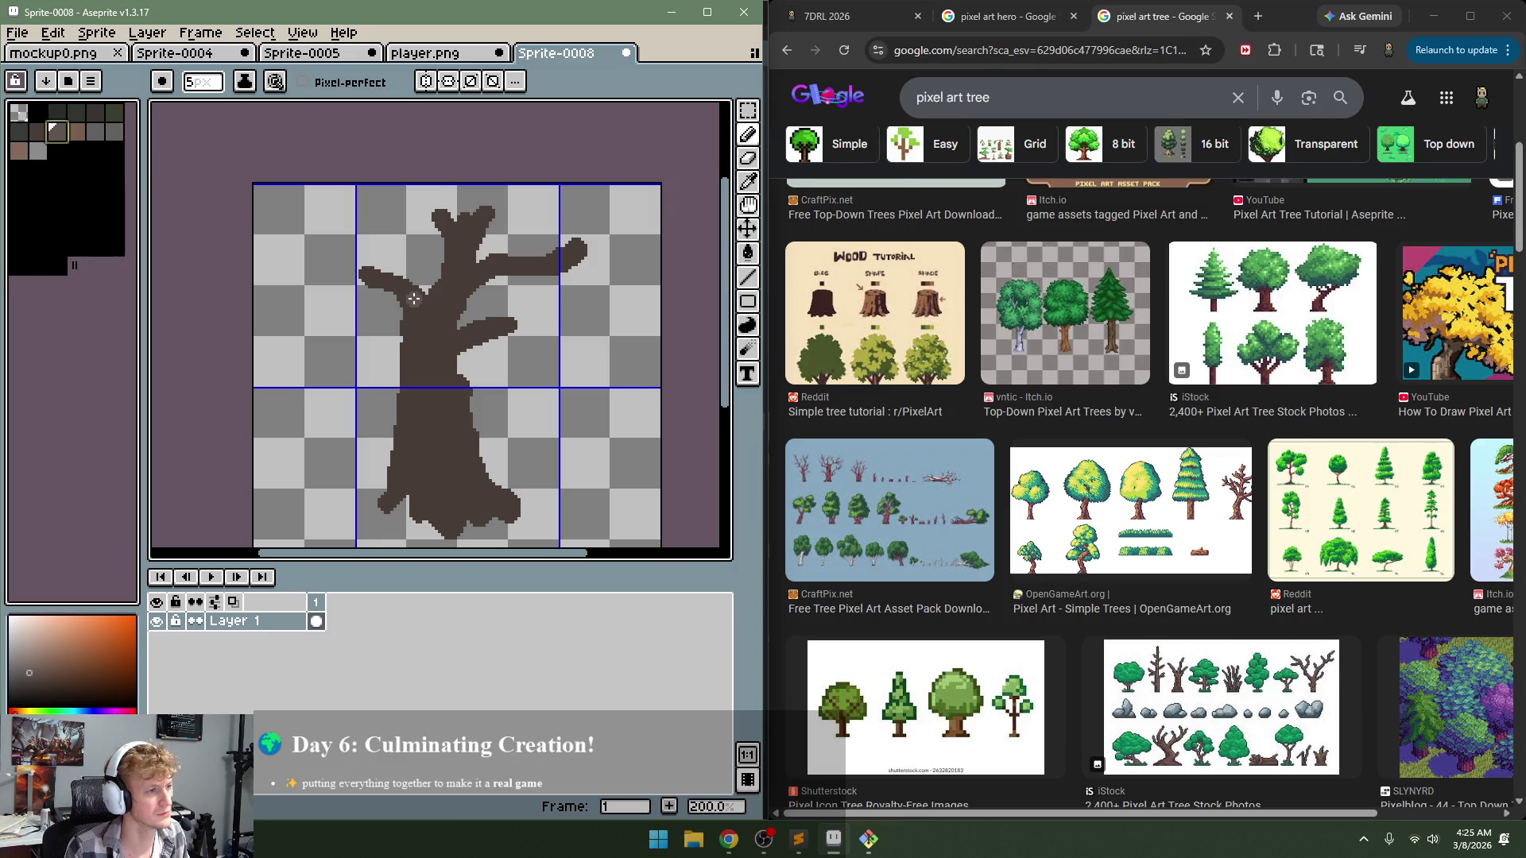
key(minus)
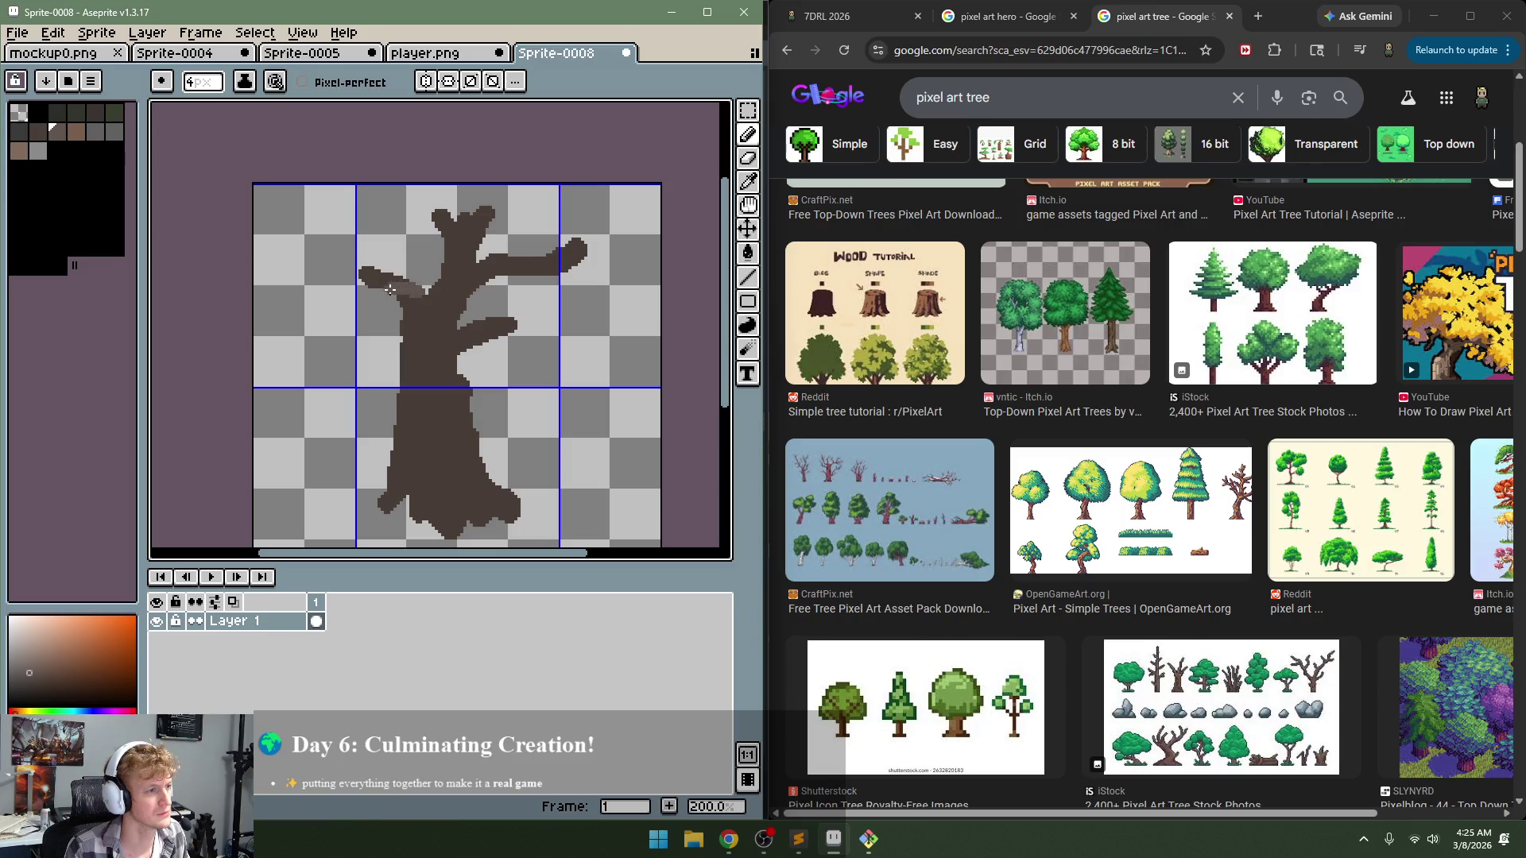
key(ctrl+z)
drag(362, 274, 391, 287)
key(ctrl+z)
drag(371, 271, 430, 292)
key(ctrl+z)
key(ctrl+z)
key(ctrl+z)
key(minus)
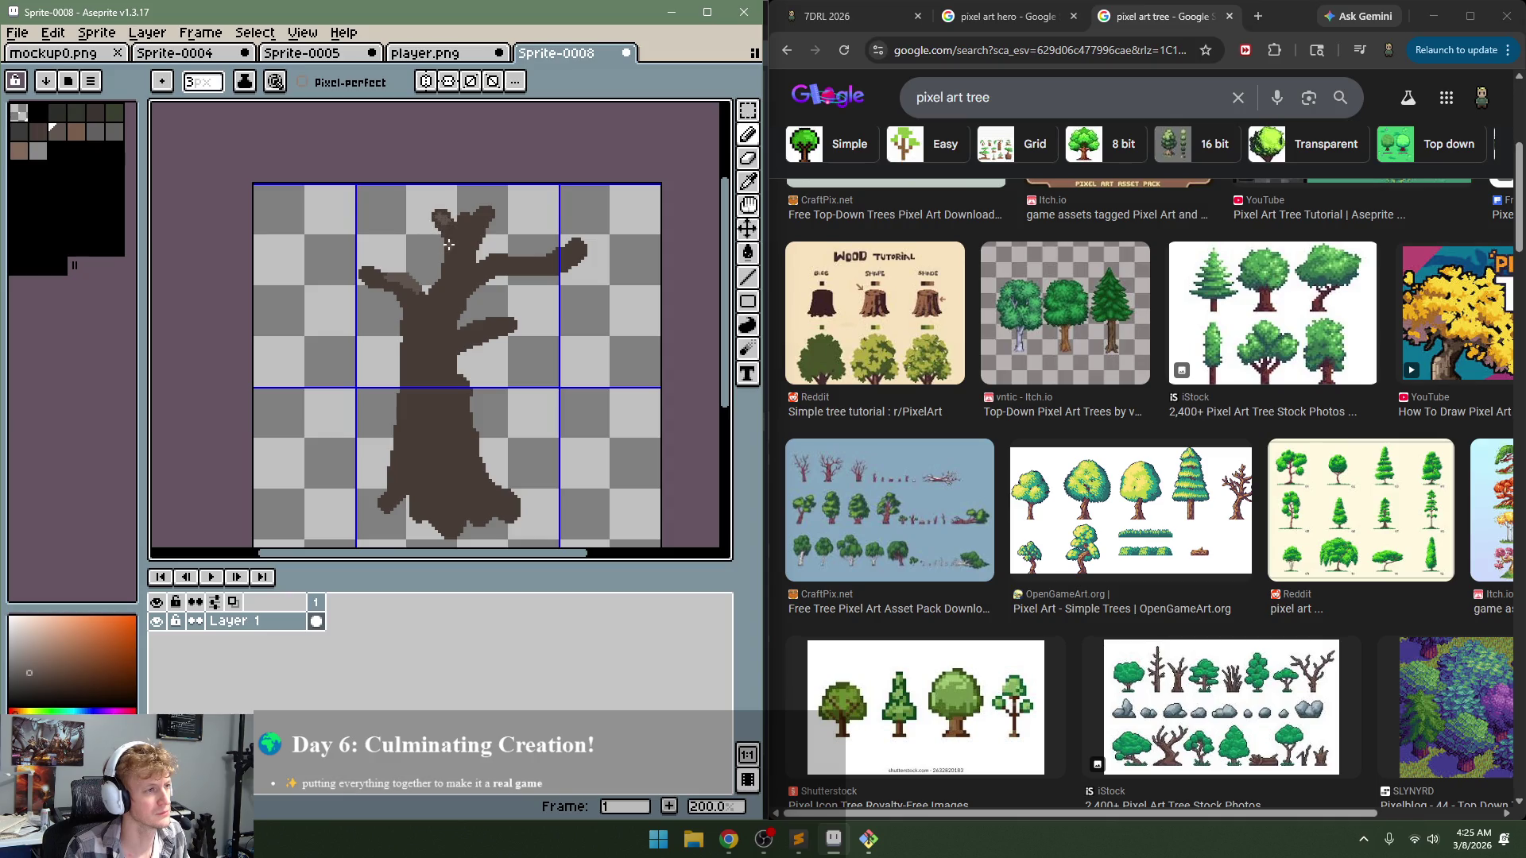
Step: Highlight the upper-right fork, the trunk toward the right branch, and the lower-right branch
mouse_move(463, 238)
mouse_down()
mouse_move(481, 205)
mouse_move(483, 223)
mouse_up()
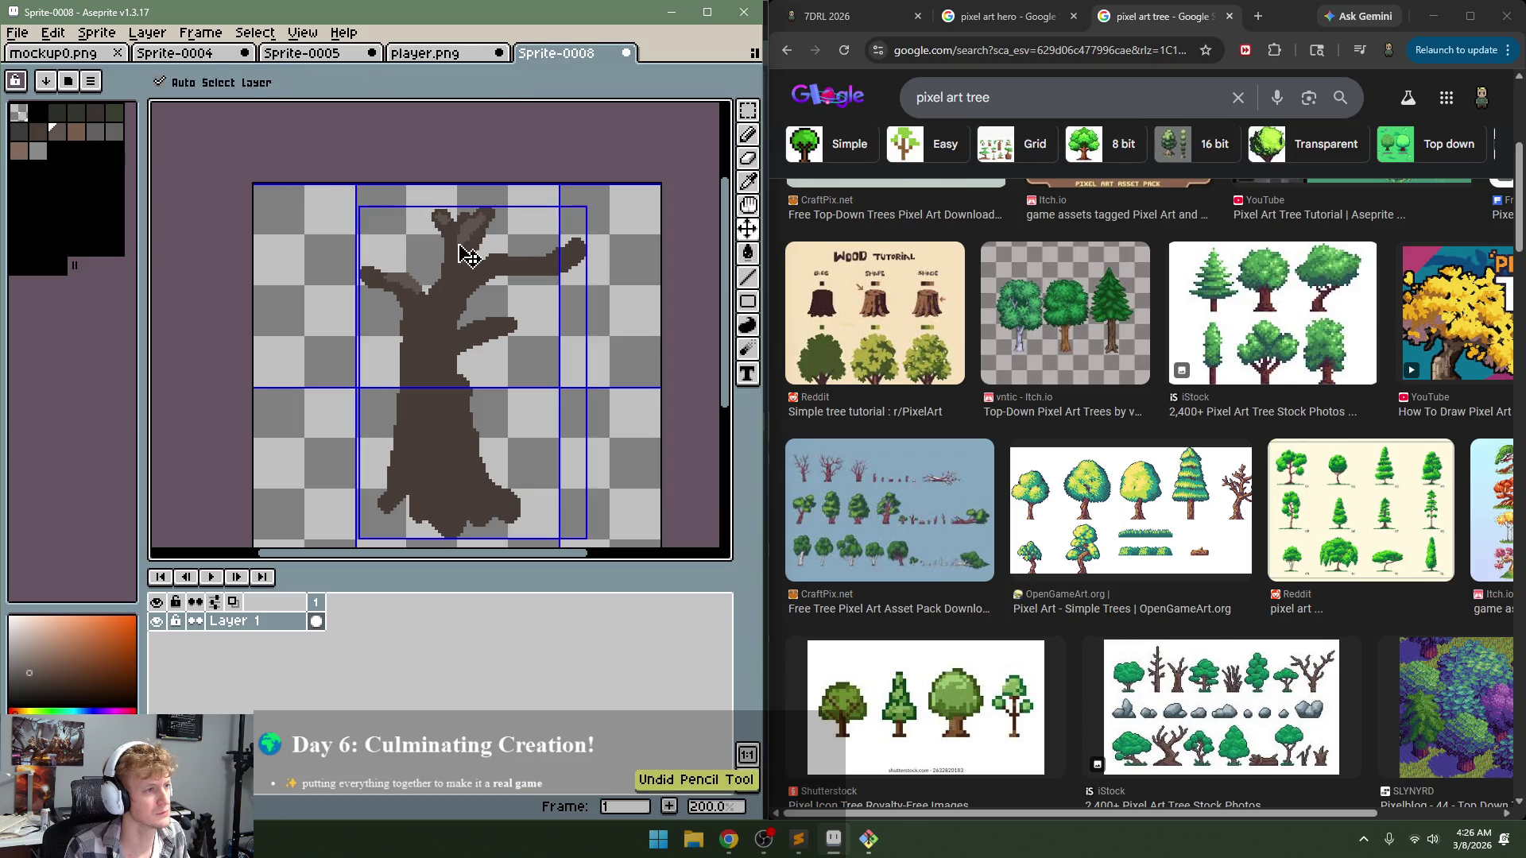
key(ctrl+z)
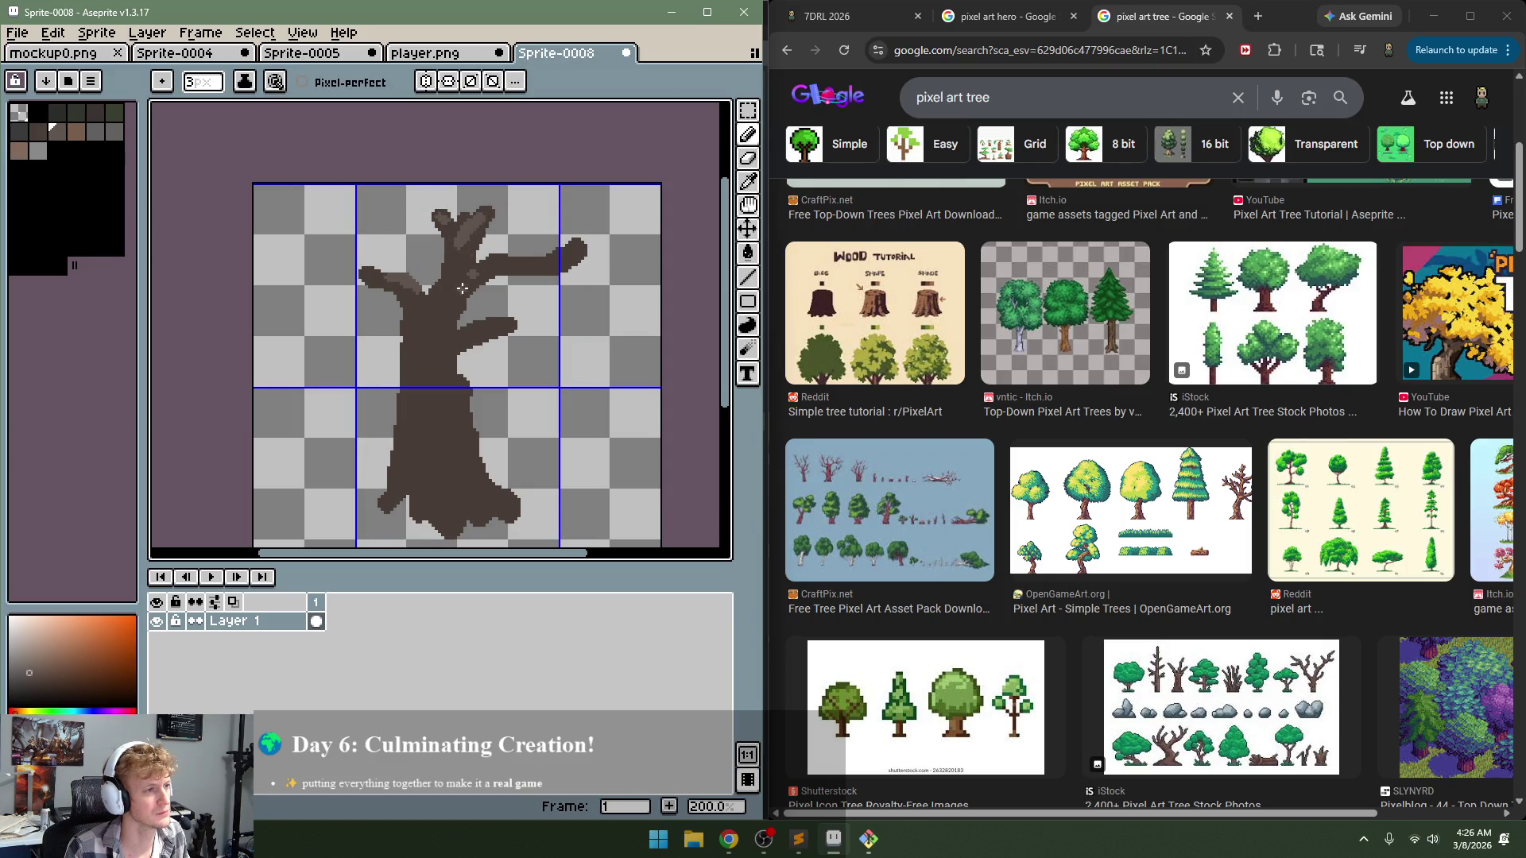
drag(462, 288, 485, 262)
drag(452, 336, 531, 303)
alt+click(505, 326)
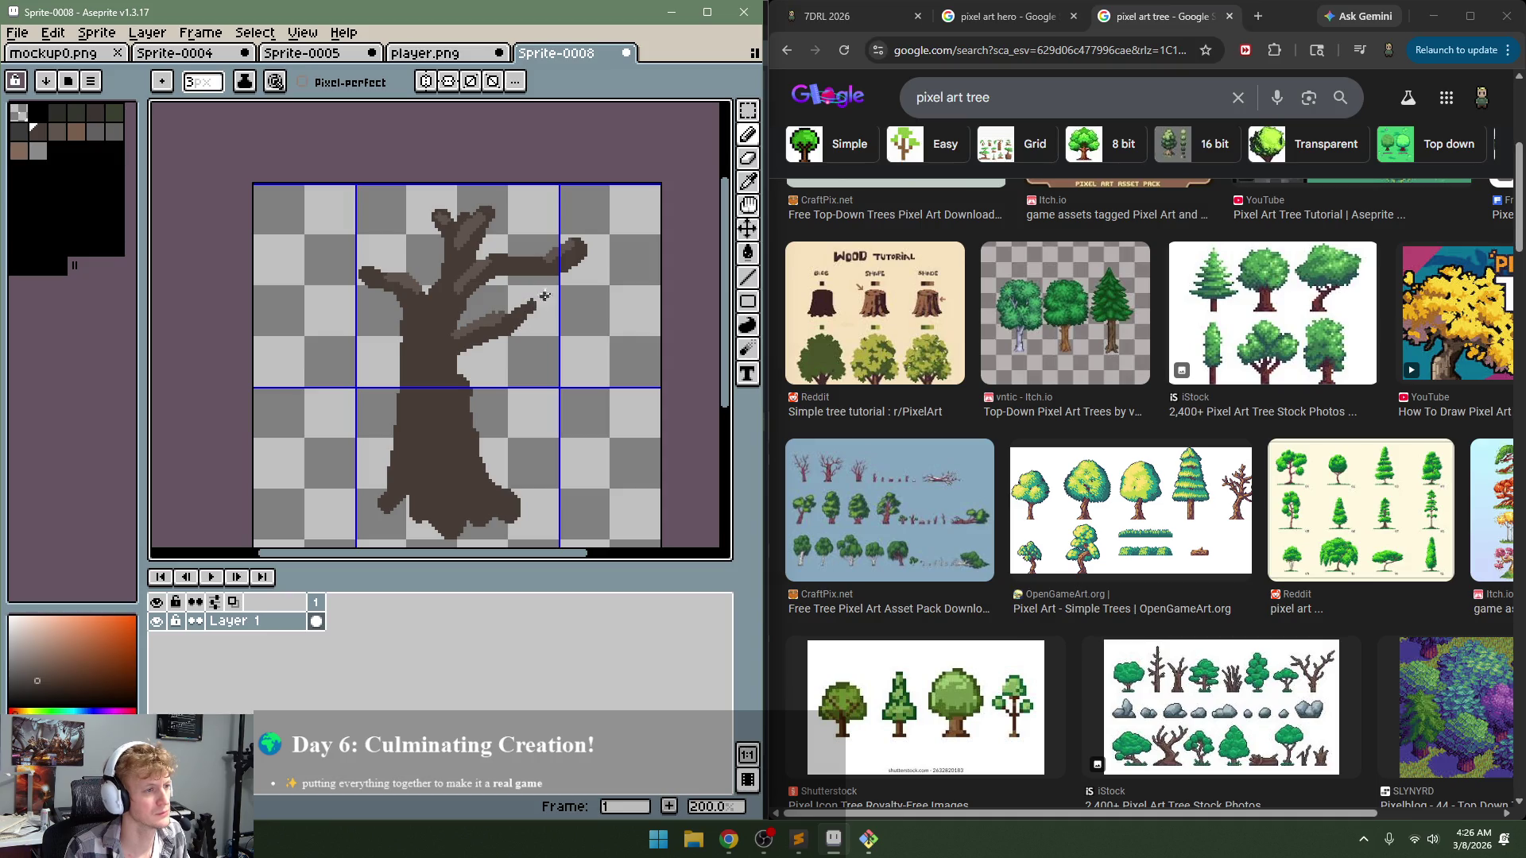
Step: Extend the upper-right branch tip, shade it with sampled browns, and lengthen the left branch
drag(572, 254, 606, 228)
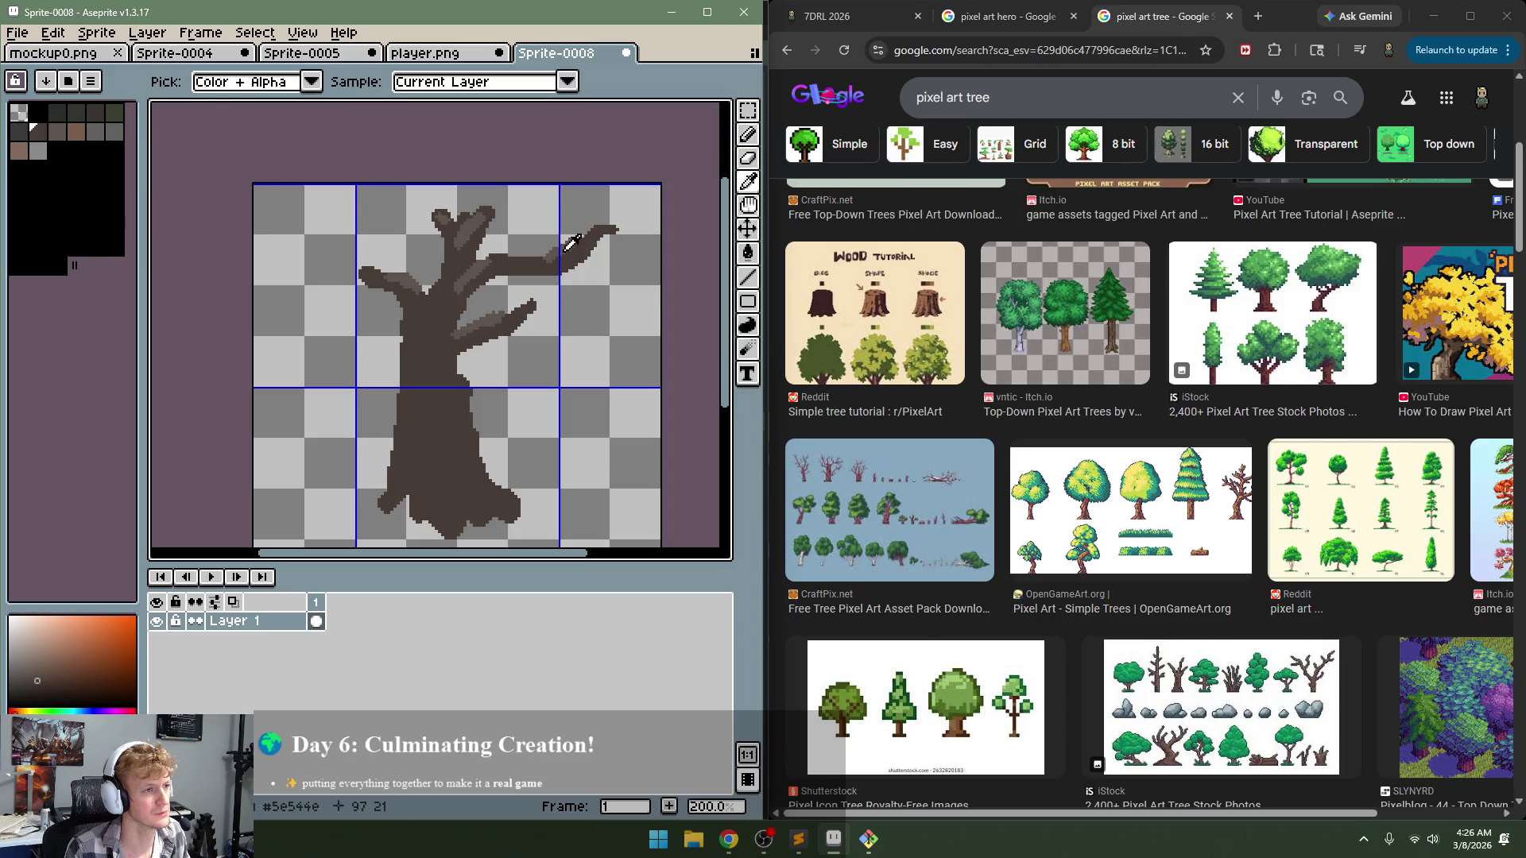
alt+click(571, 242)
drag(564, 242, 588, 240)
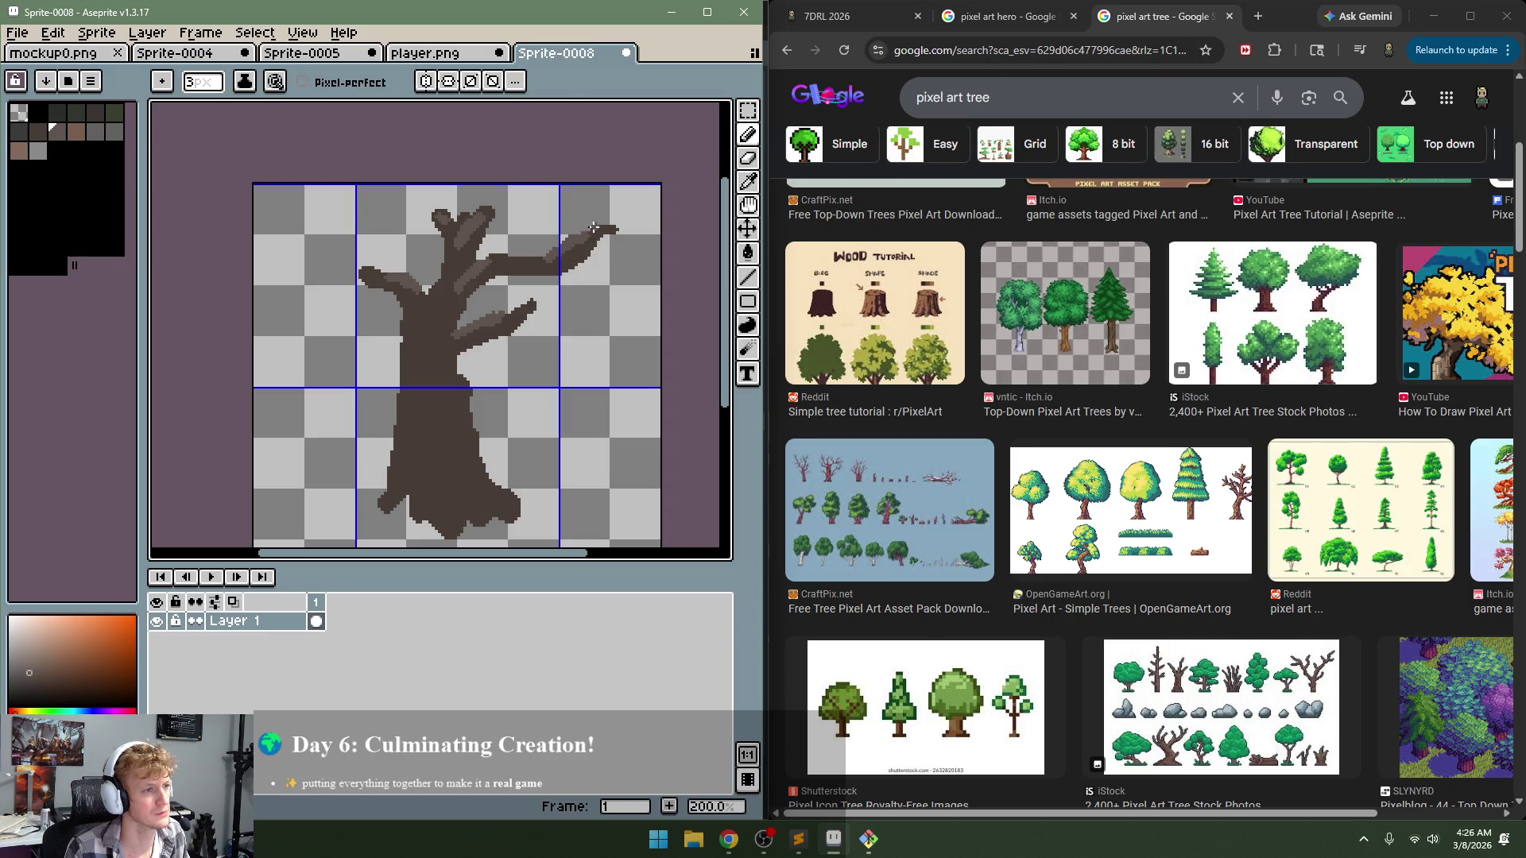
alt+click(426, 327)
alt+click(475, 272)
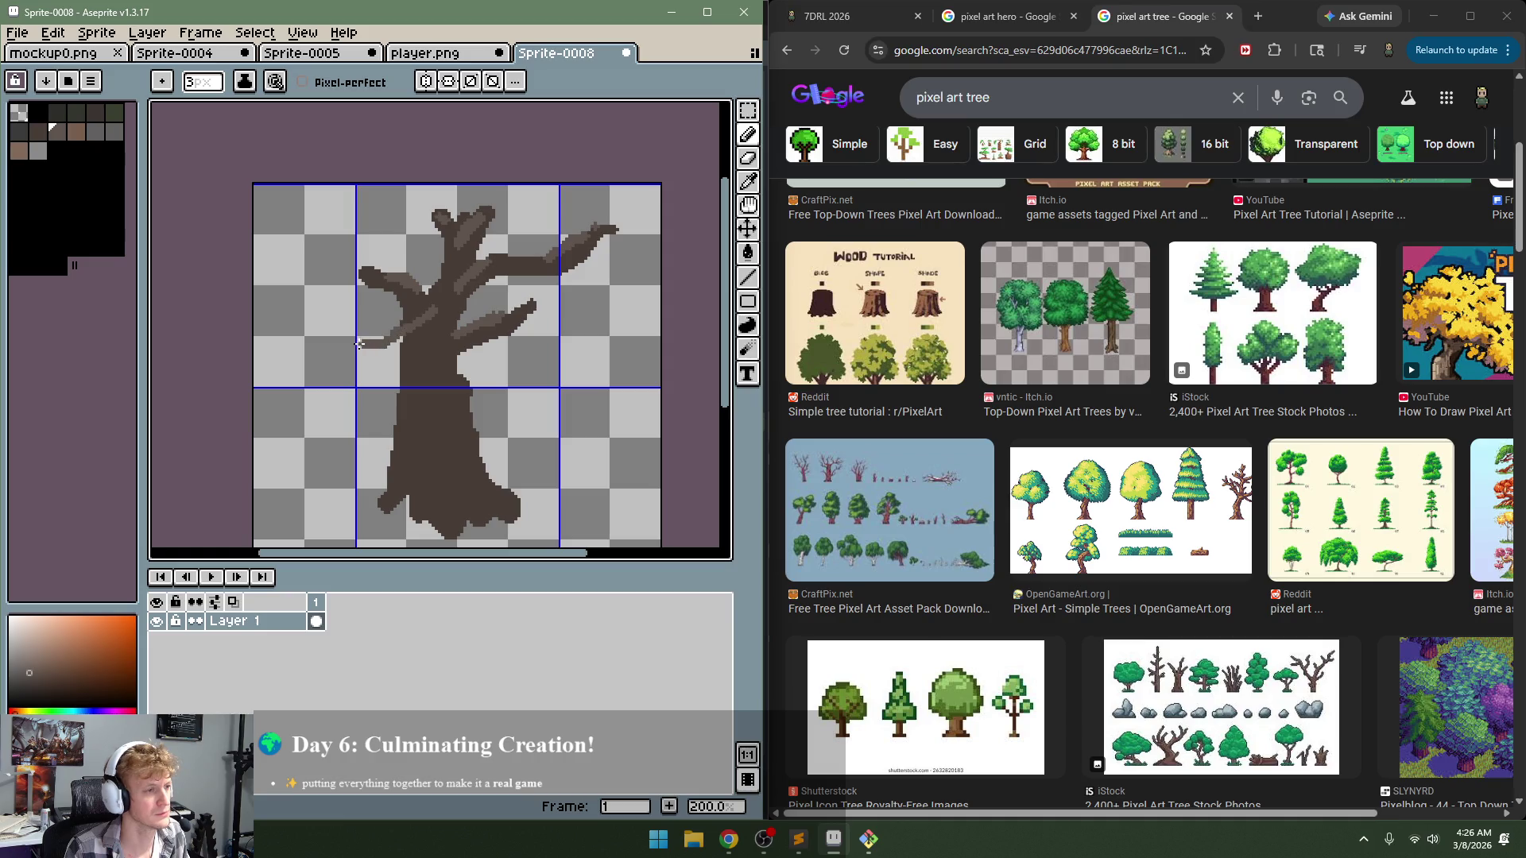
alt+click(426, 330)
key(ctrl+z)
key(ctrl+z)
drag(411, 319, 365, 319)
alt+click(413, 332)
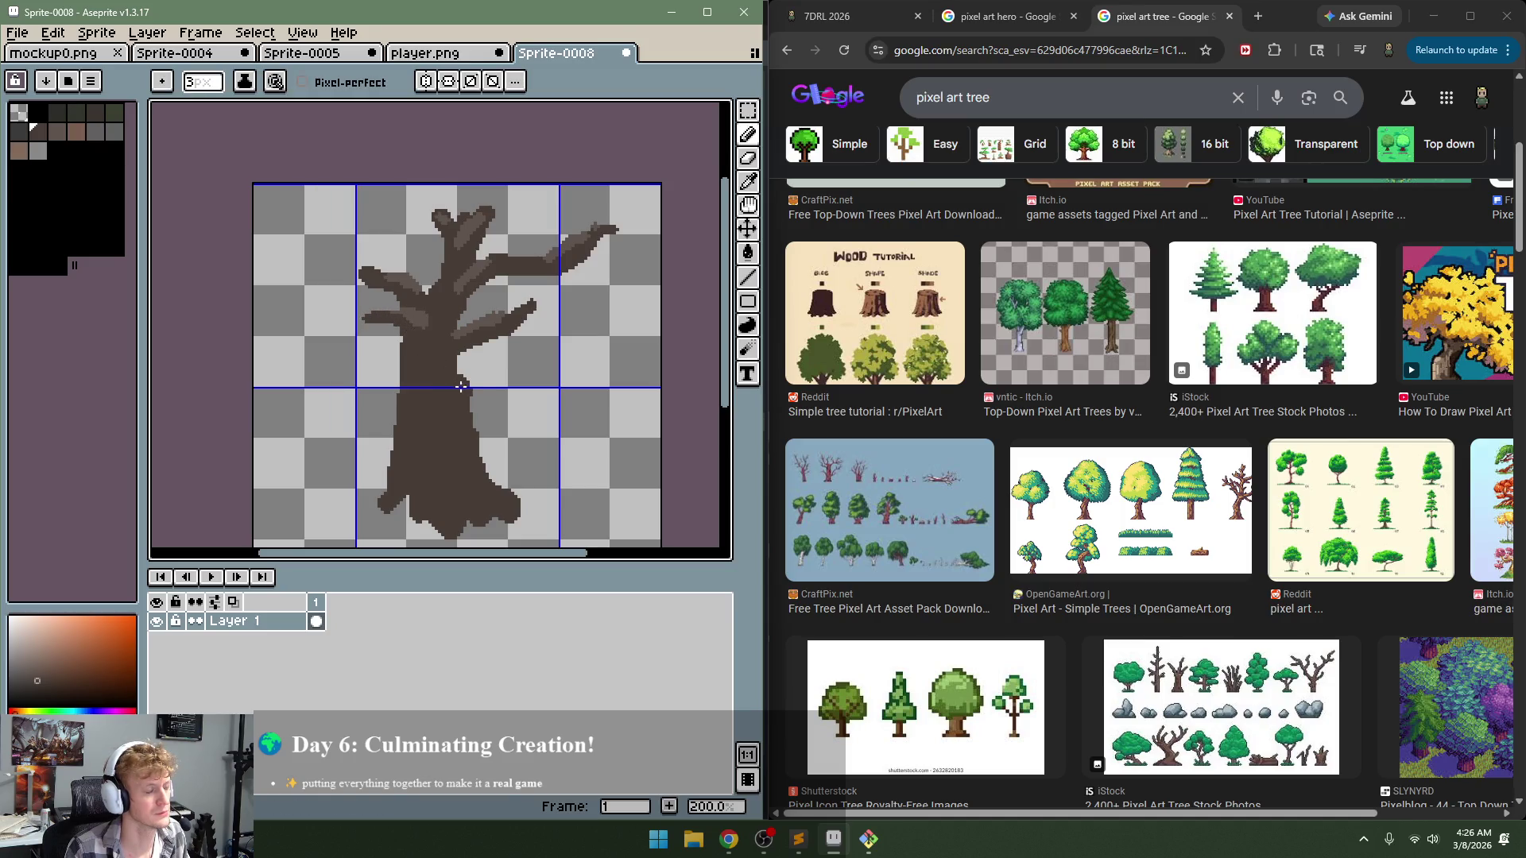
alt+click(475, 324)
Step: Paint a trunk highlight, browse further down the 'pixel art tree' results, then select the whole drawing
drag(407, 355, 453, 450)
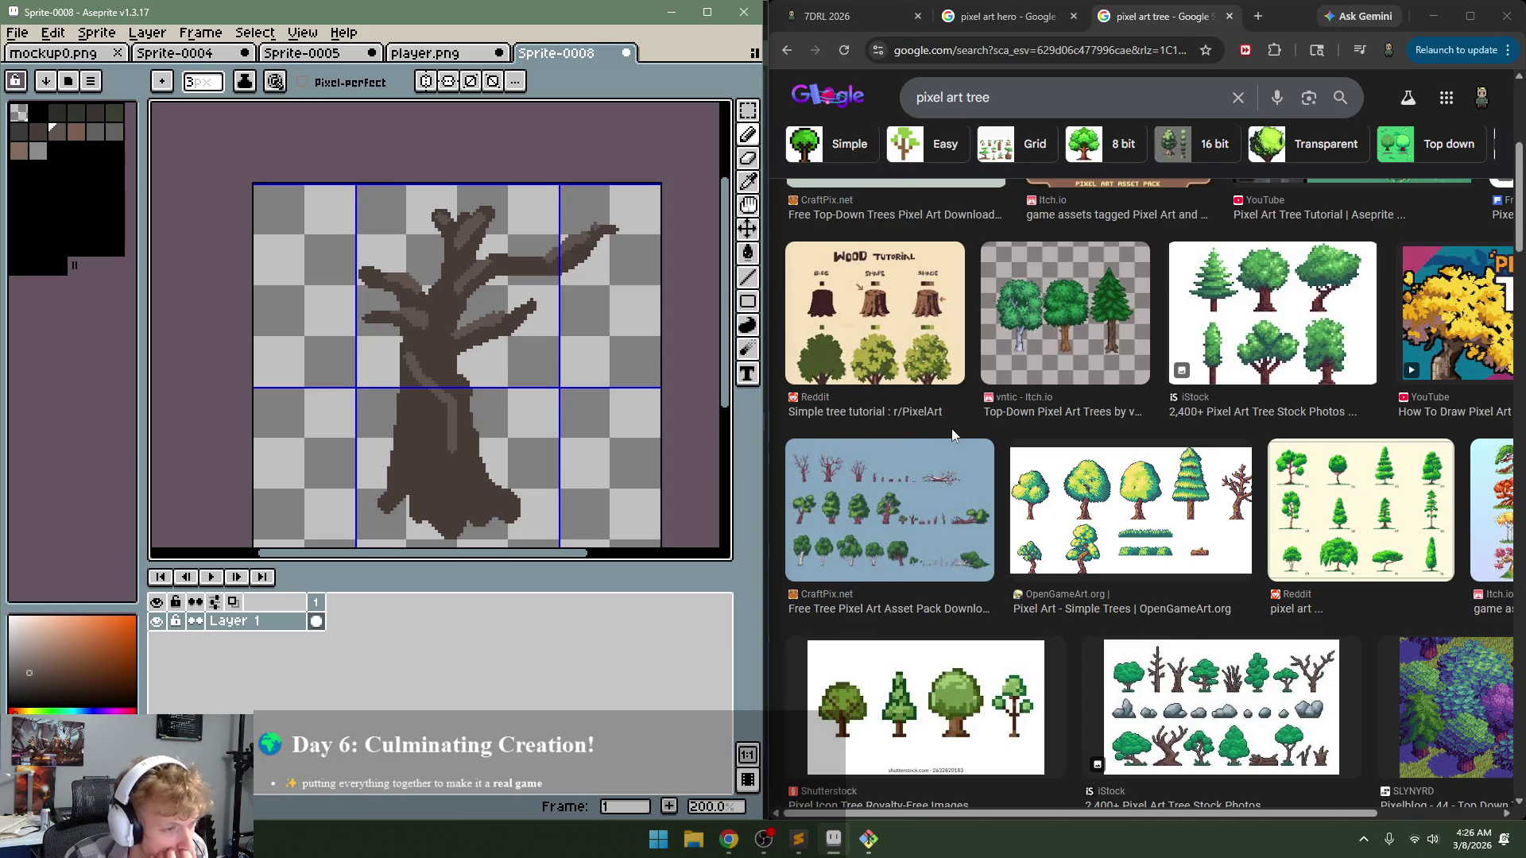
scroll(954, 434, down, 2)
scroll(1149, 518, down, 2)
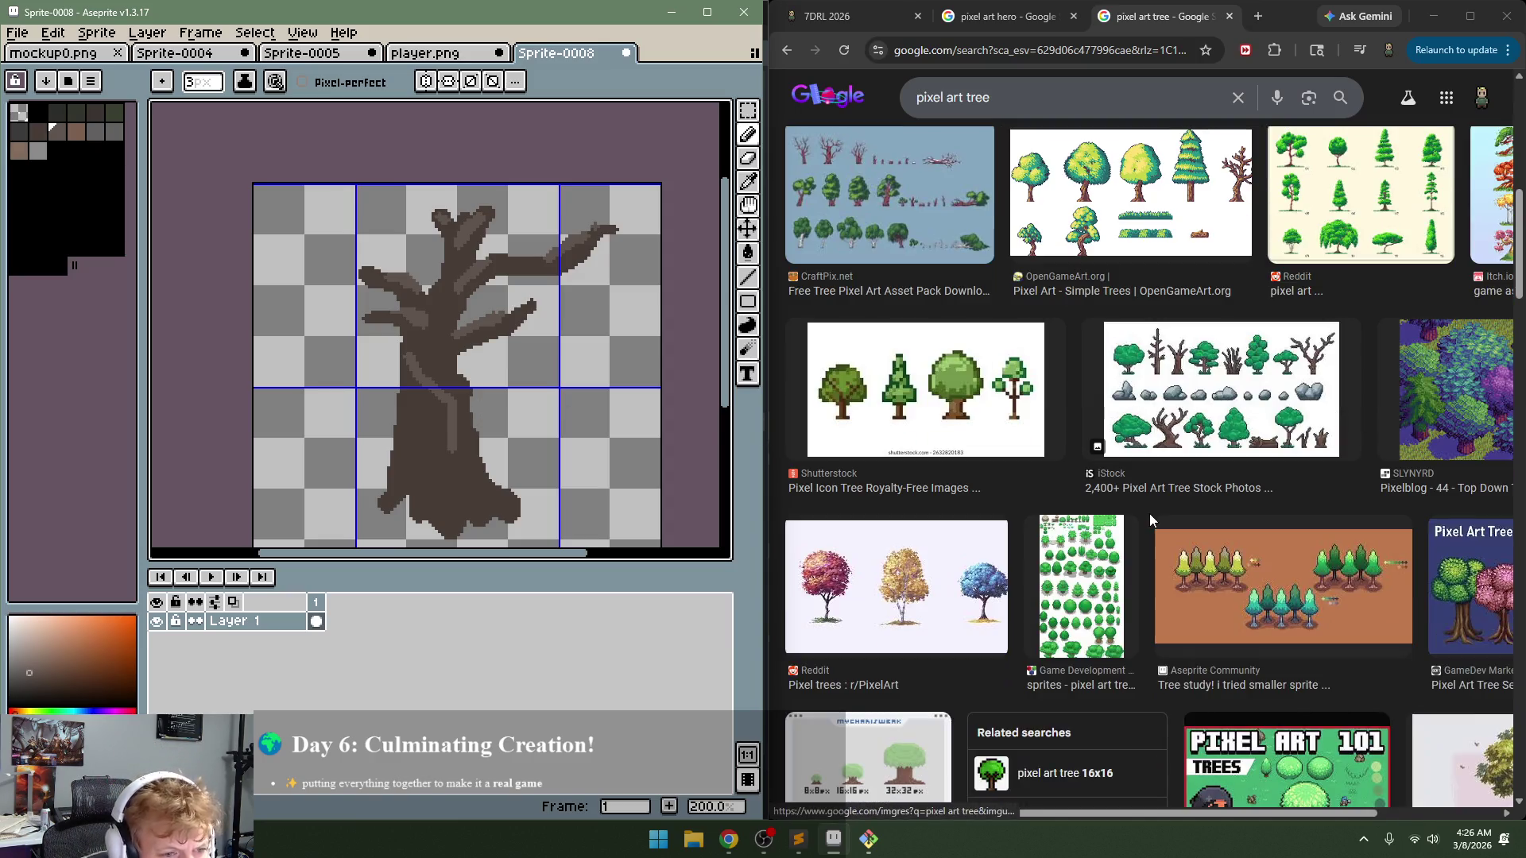
scroll(1185, 428, down, 3)
scroll(1185, 428, down, 2)
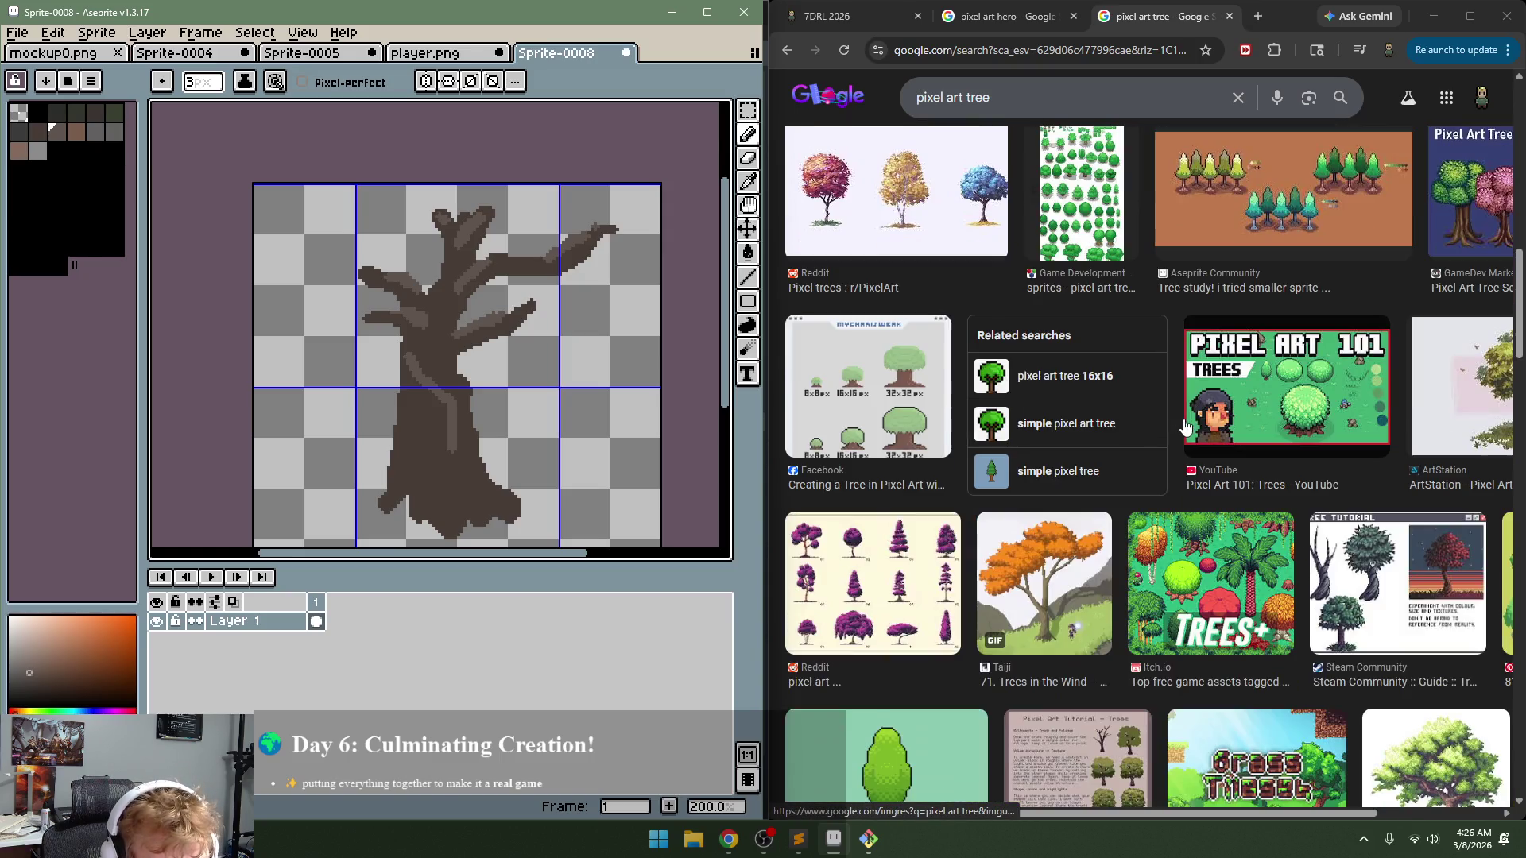
scroll(1185, 428, down, 2)
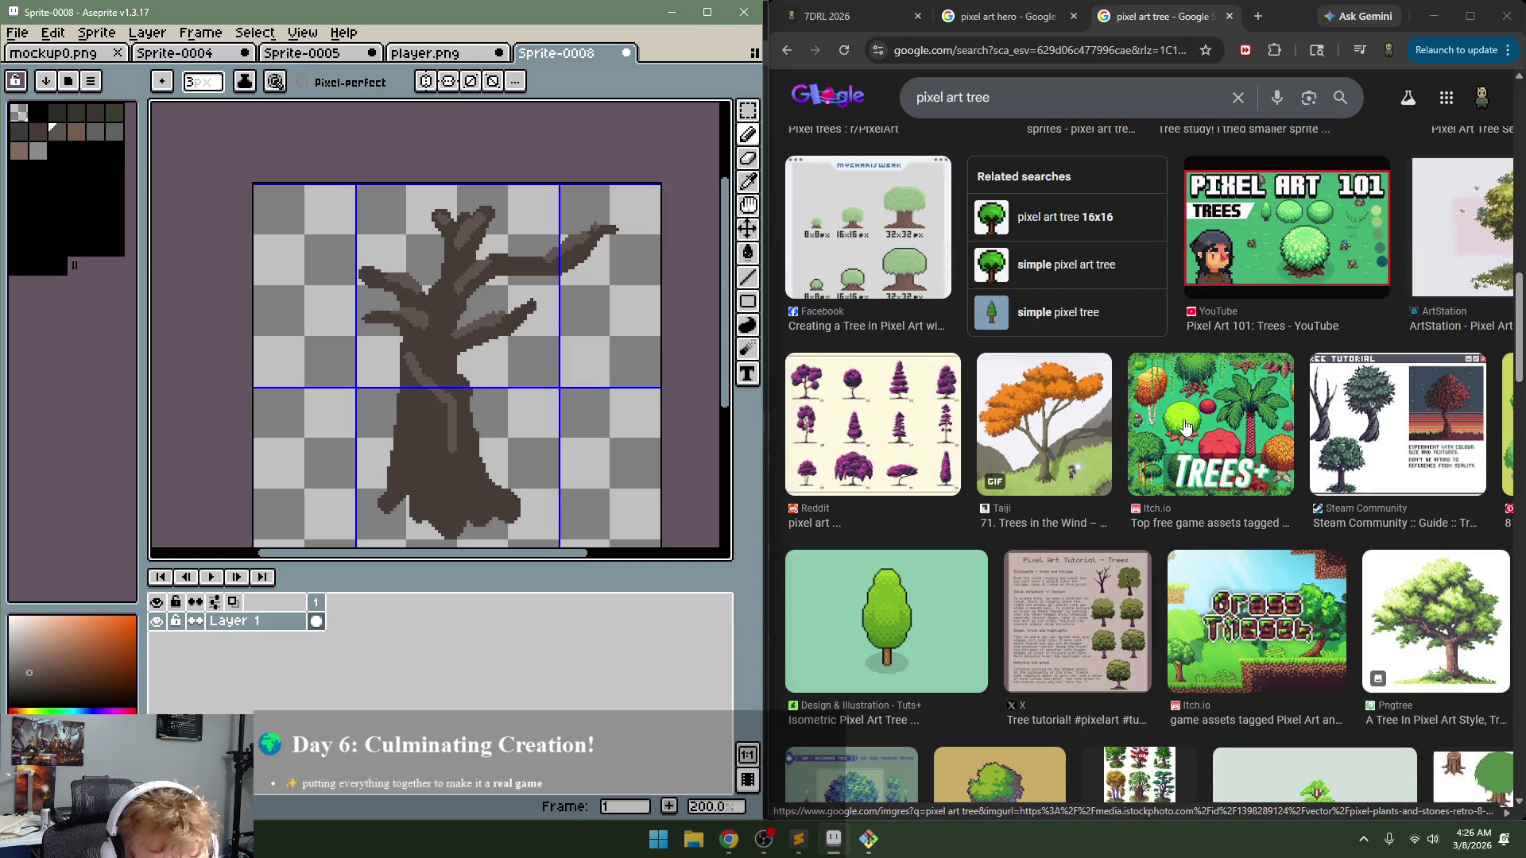
scroll(1145, 395, down, 3)
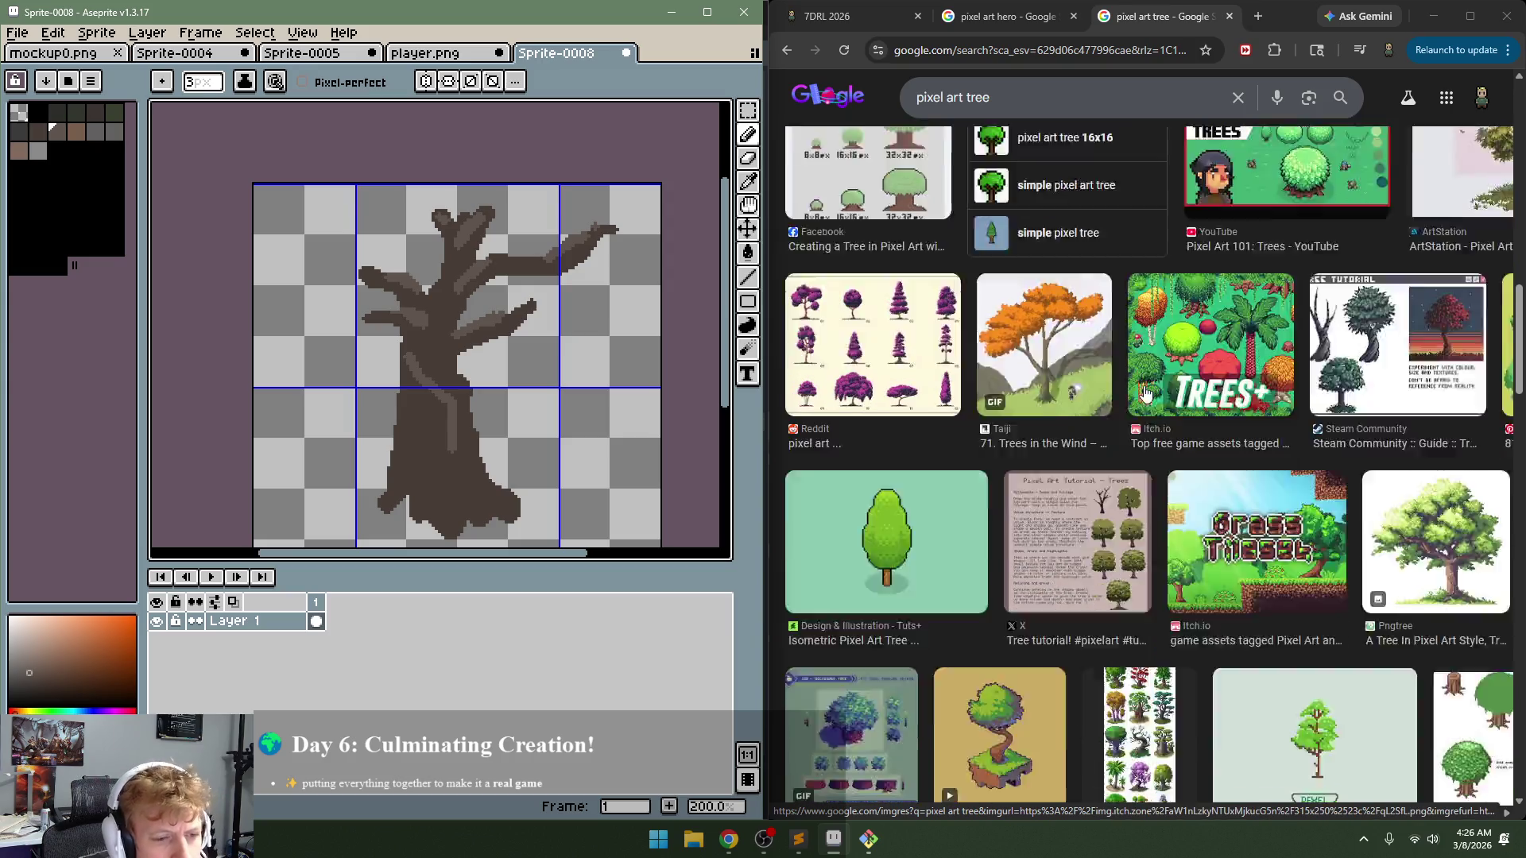
scroll(1144, 397, down, 4)
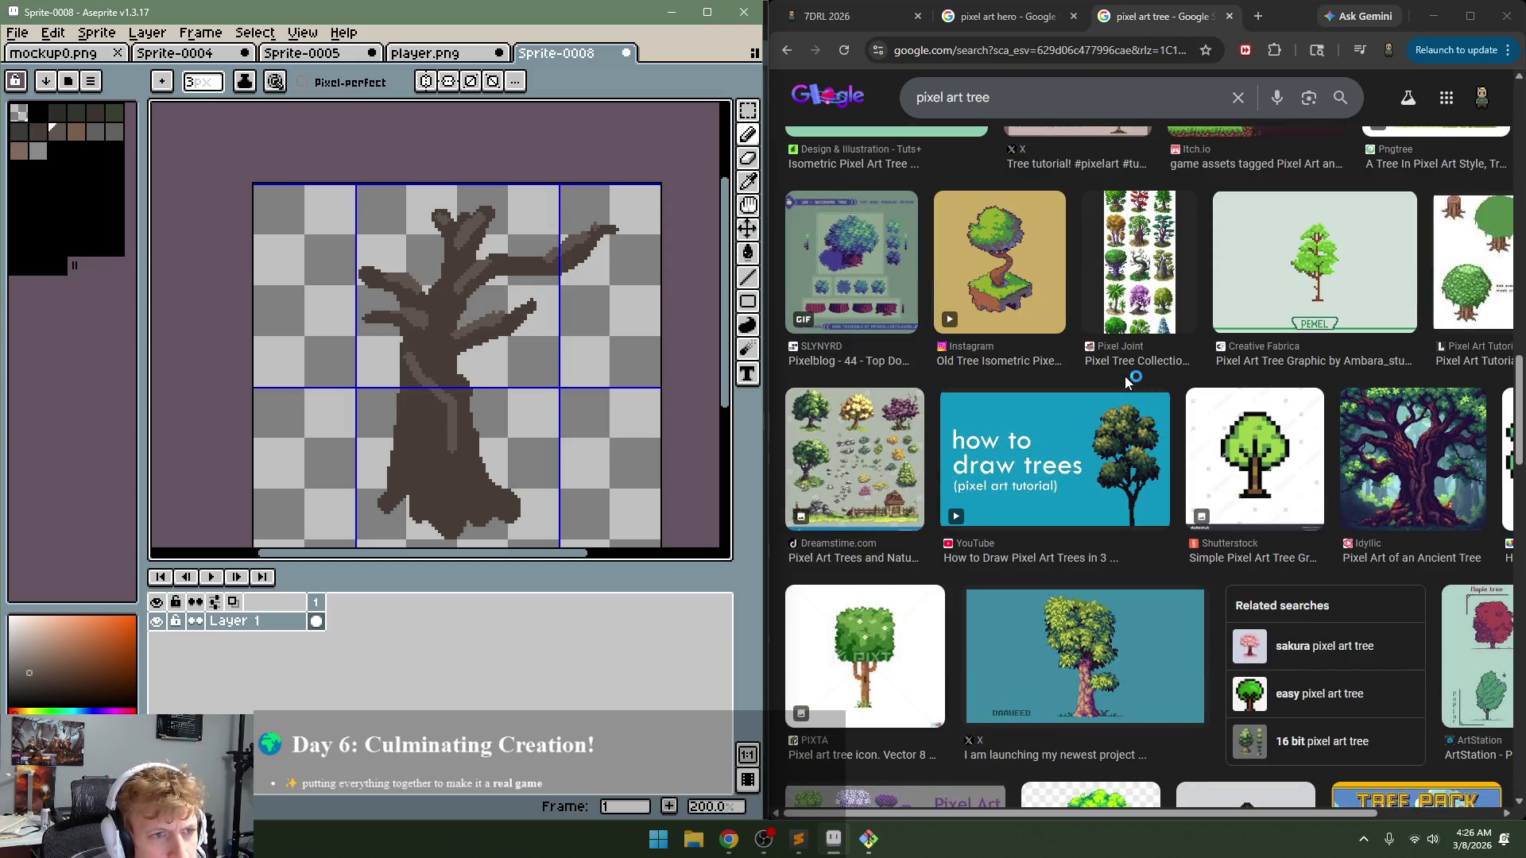
scroll(1124, 375, down, 1)
scroll(1124, 375, down, 2)
scroll(1124, 375, down, 3)
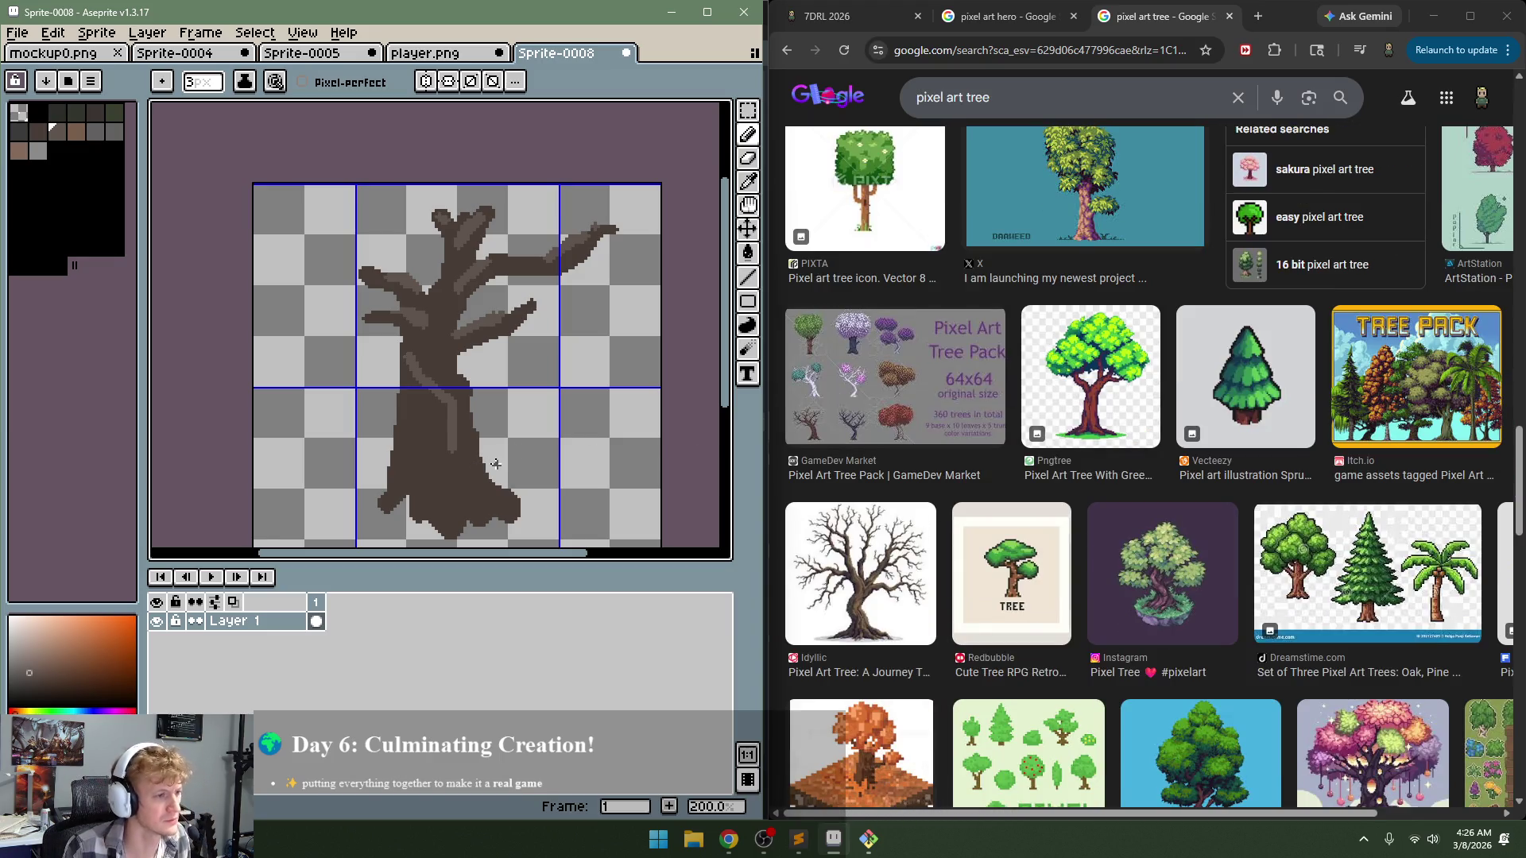
key(ctrl+a)
Step: Delete the old tree from the layer and step to the neighbouring palette colour
key(Delete)
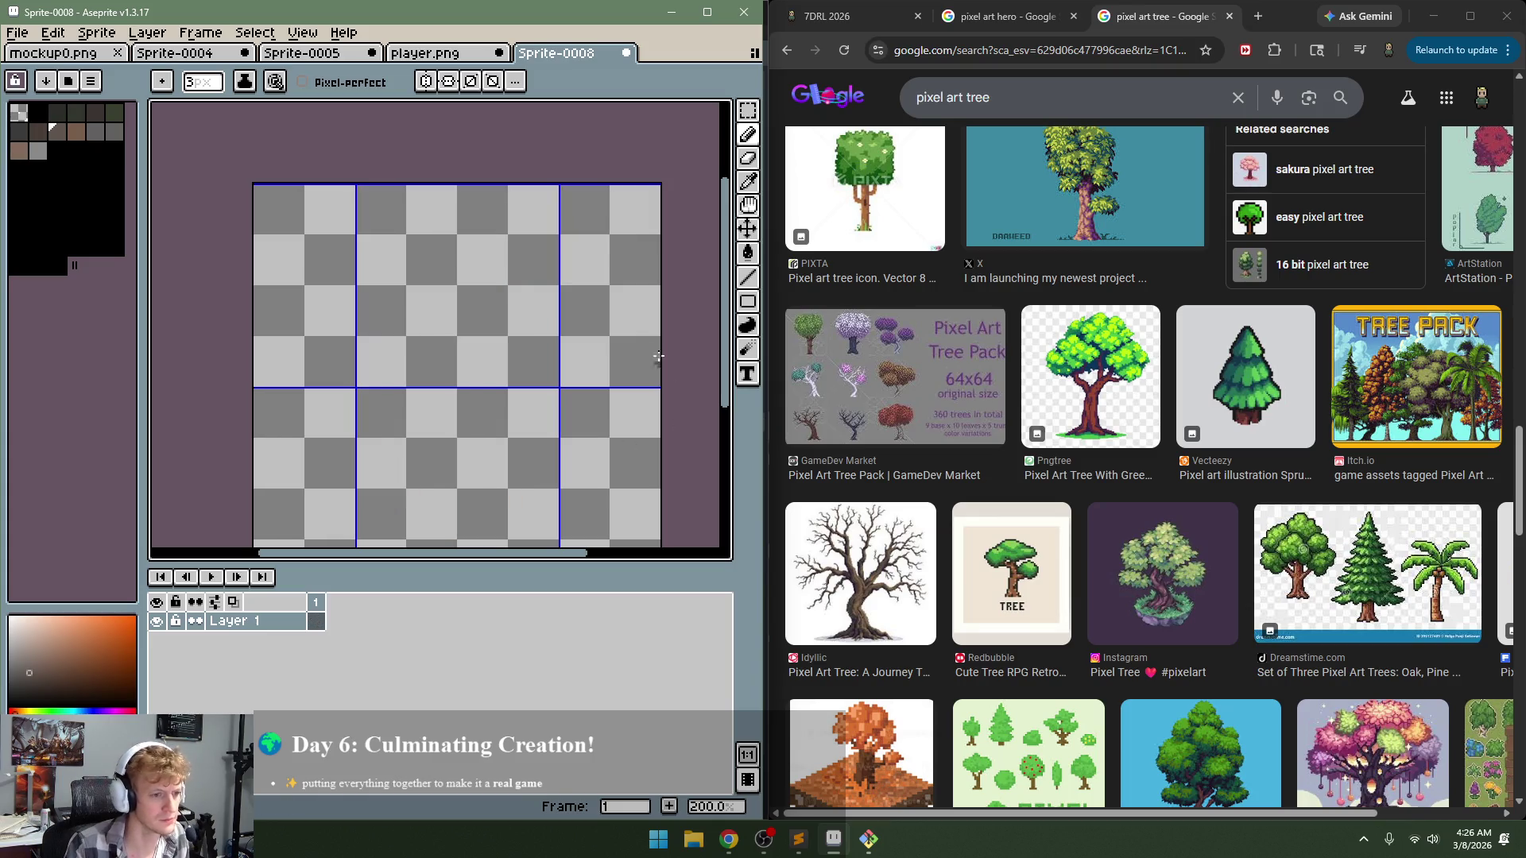
key([)
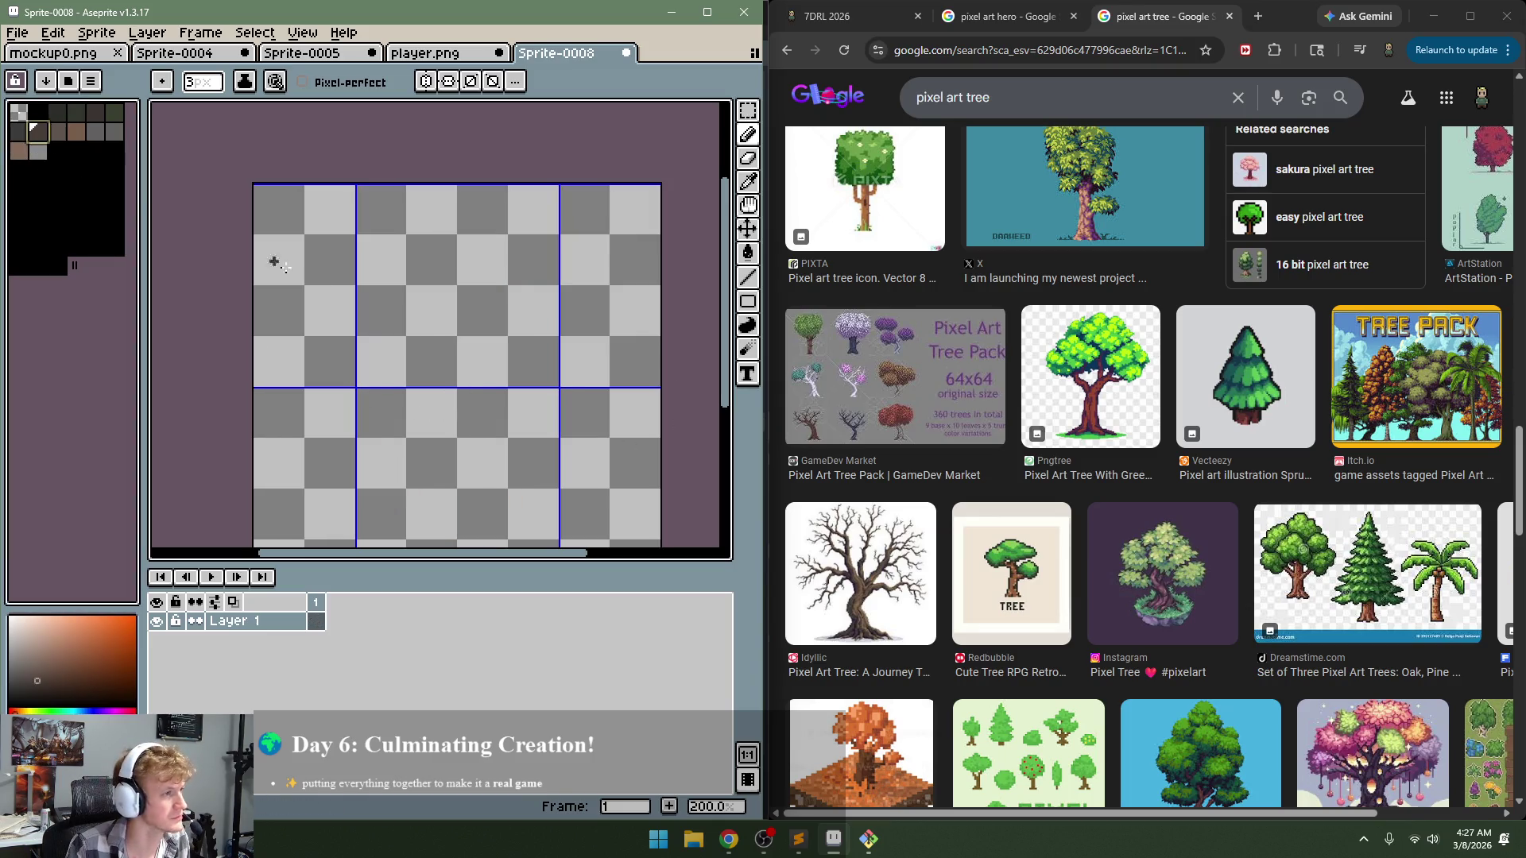
scroll(413, 403, down, 1)
scroll(422, 408, up, 1)
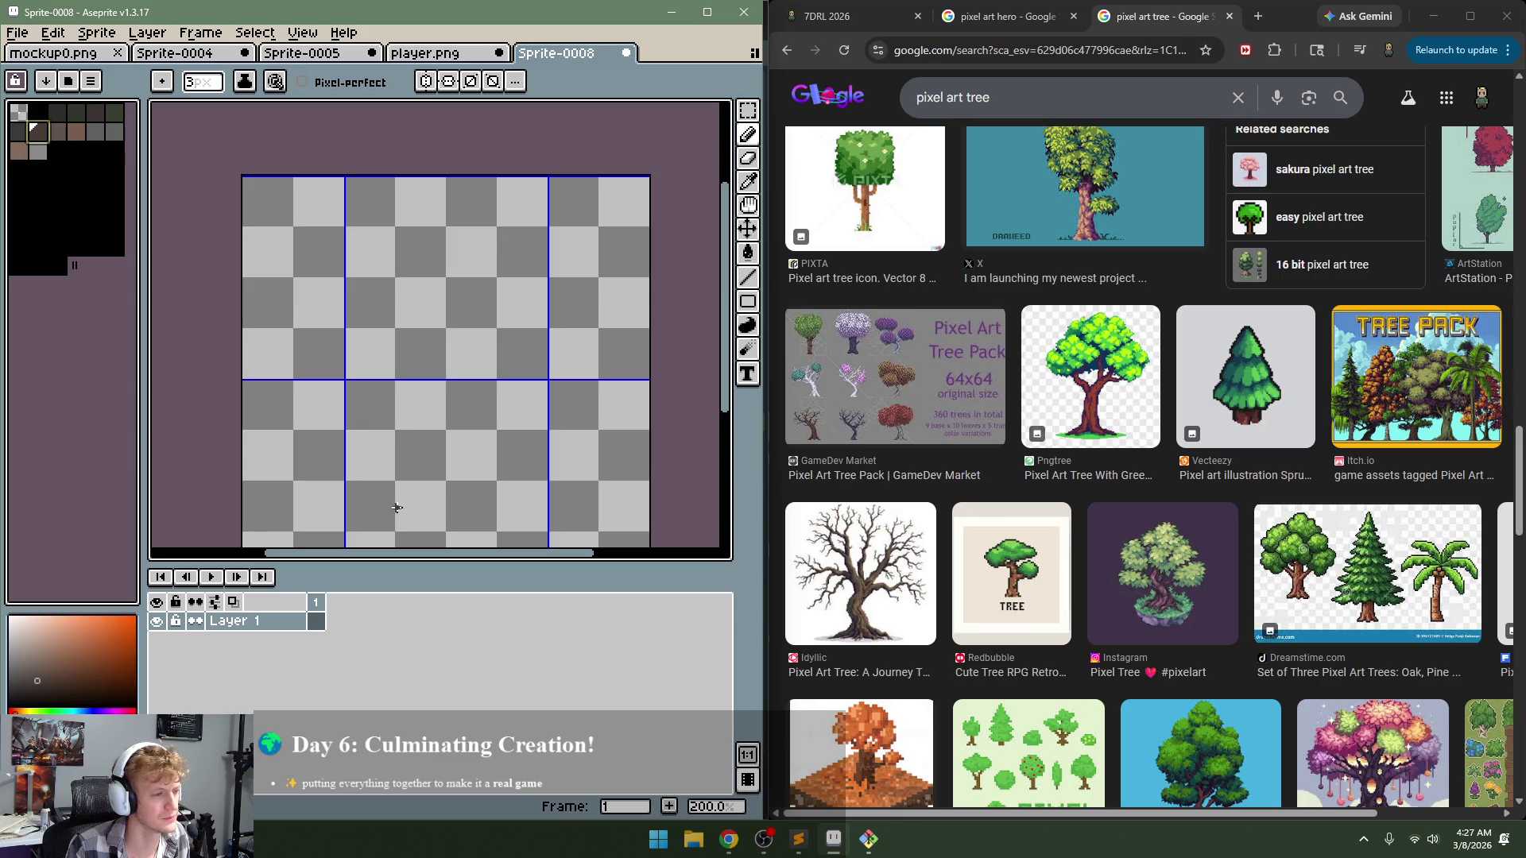
scroll(415, 507, down, 2)
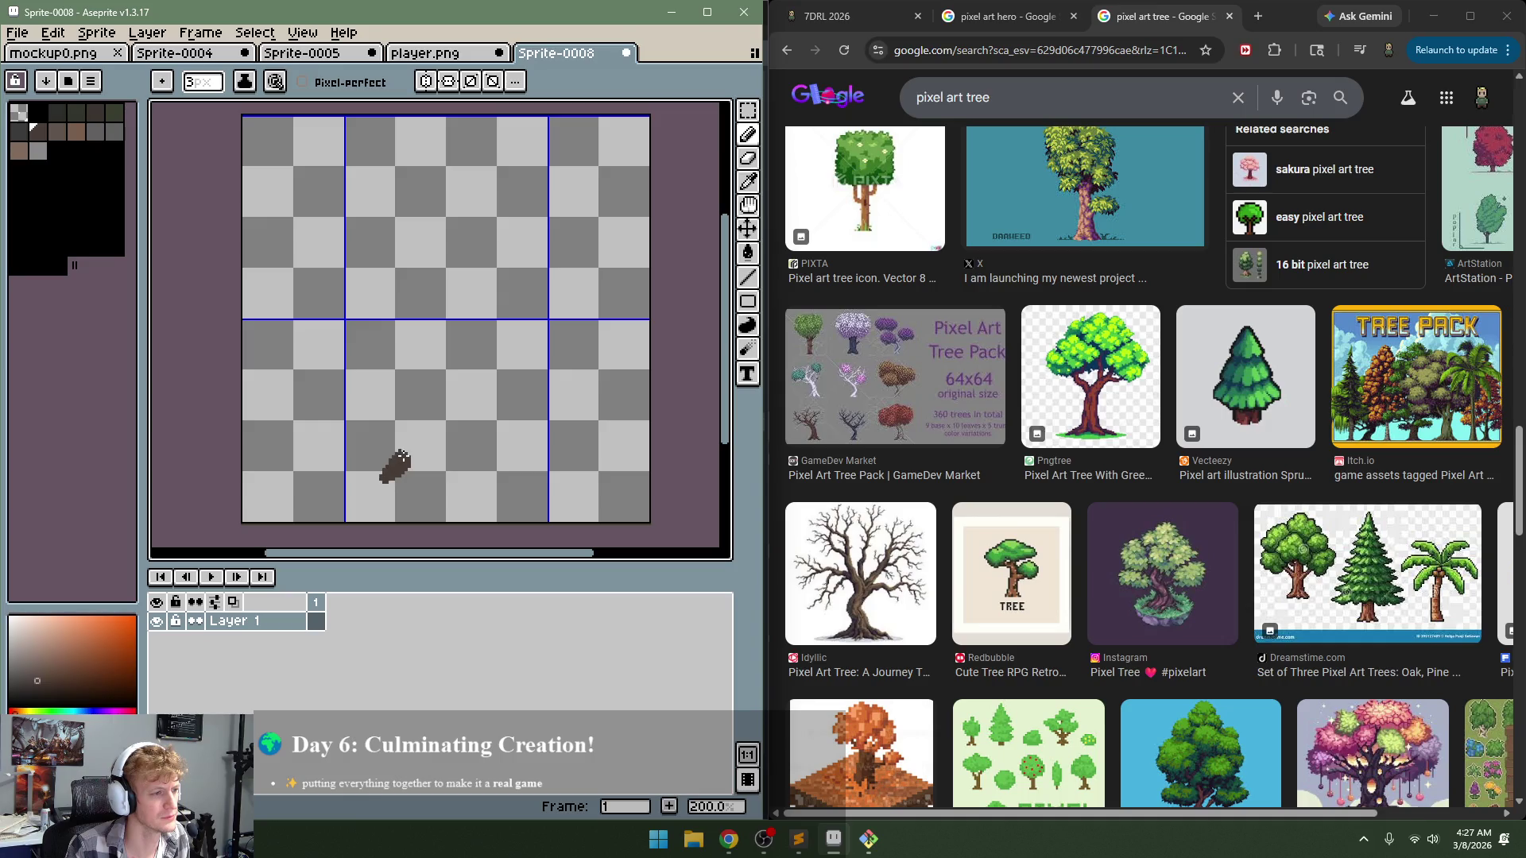
Step: Try new trunk strokes with an 8px brush, then undo them
drag(419, 461, 477, 475)
key(ctrl+z)
key(plus)
key(plus)
key(plus)
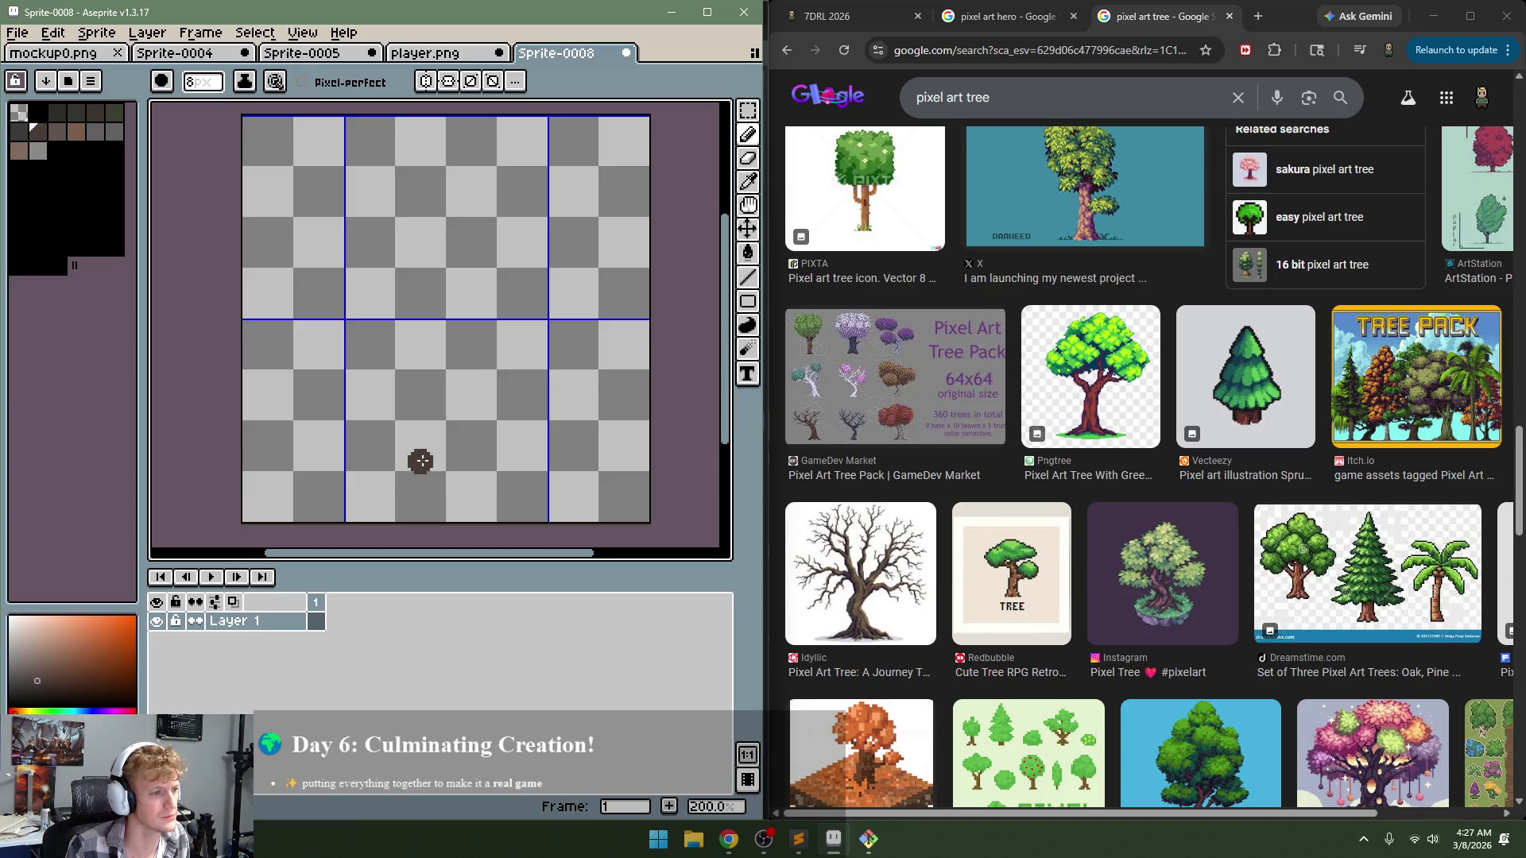
mouse_move(417, 453)
mouse_down()
mouse_move(491, 457)
mouse_move(419, 433)
mouse_move(397, 354)
mouse_move(445, 402)
mouse_up()
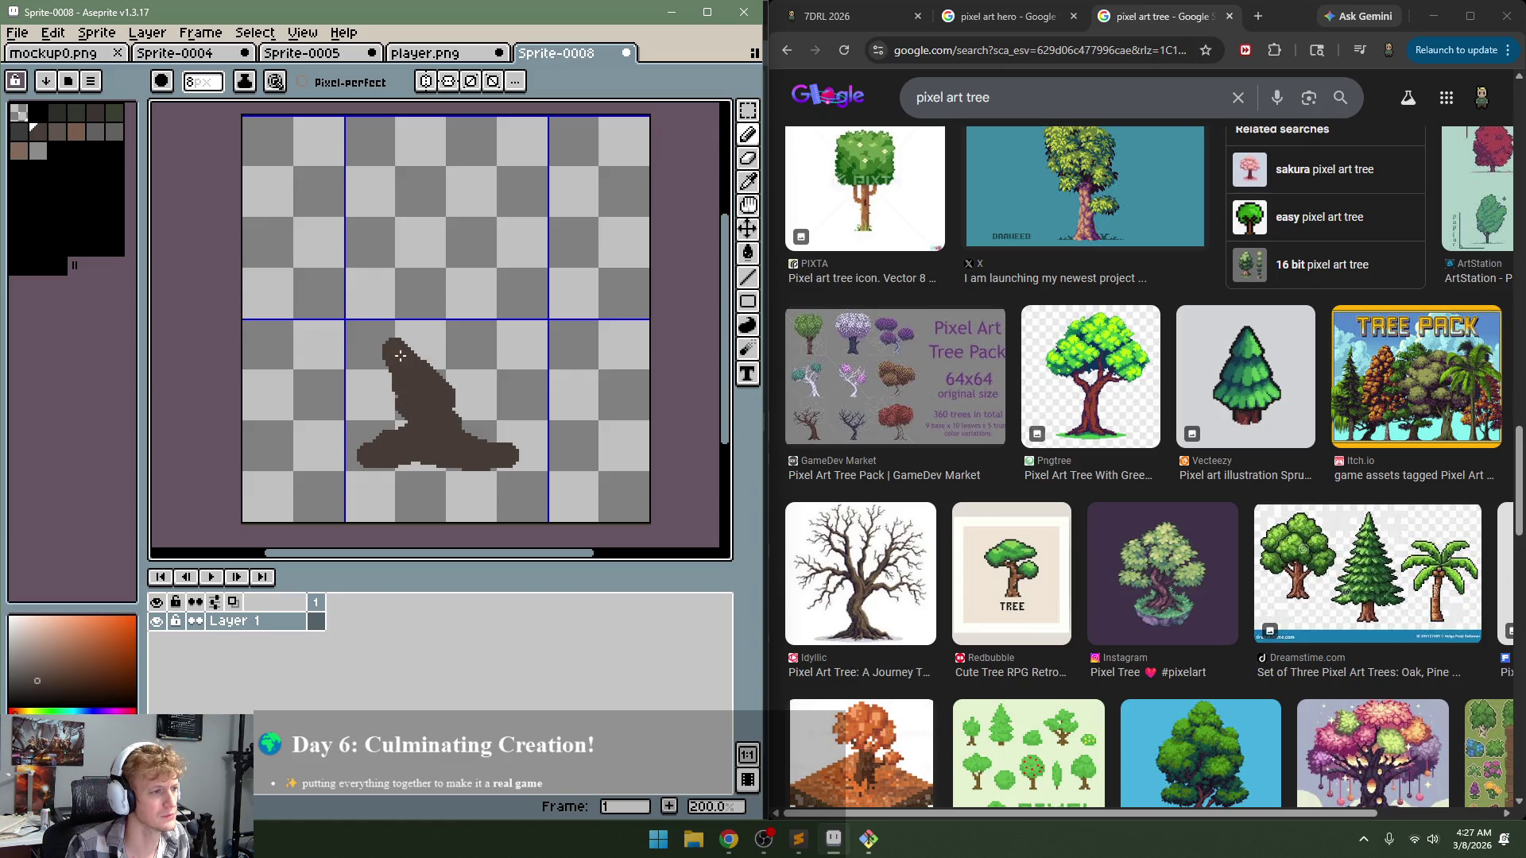
drag(401, 356, 455, 279)
mouse_move(401, 358)
mouse_down()
mouse_move(397, 425)
mouse_move(430, 265)
mouse_move(498, 394)
mouse_up()
key(ctrl+z)
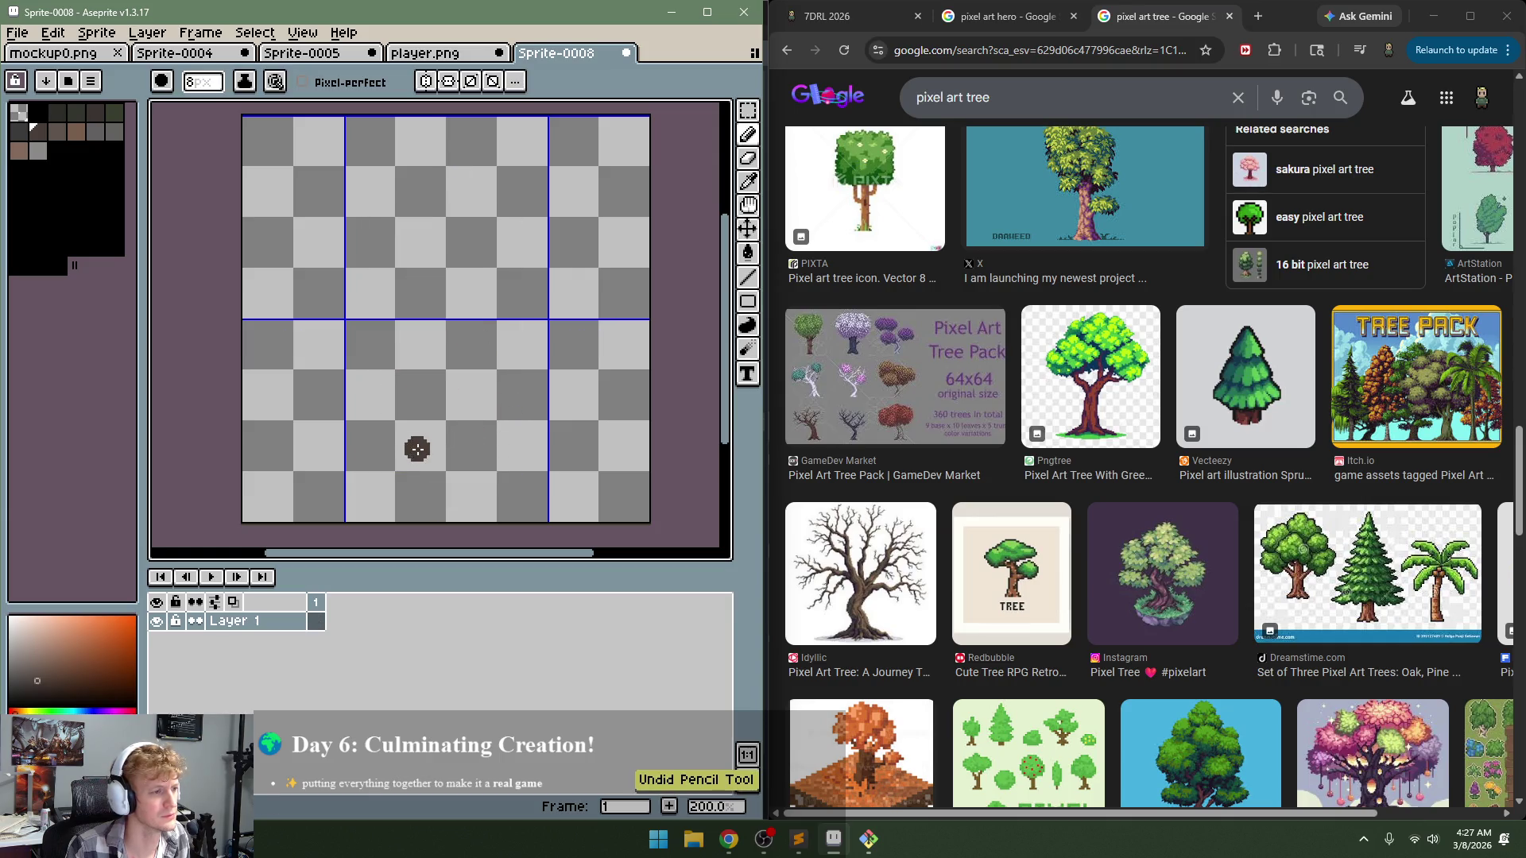
Step: Shrink the brush and test more trunk strokes, undoing each one
mouse_move(417, 449)
mouse_down()
mouse_move(401, 456)
mouse_move(411, 447)
mouse_up()
key(ctrl+z)
key(minus)
key(minus)
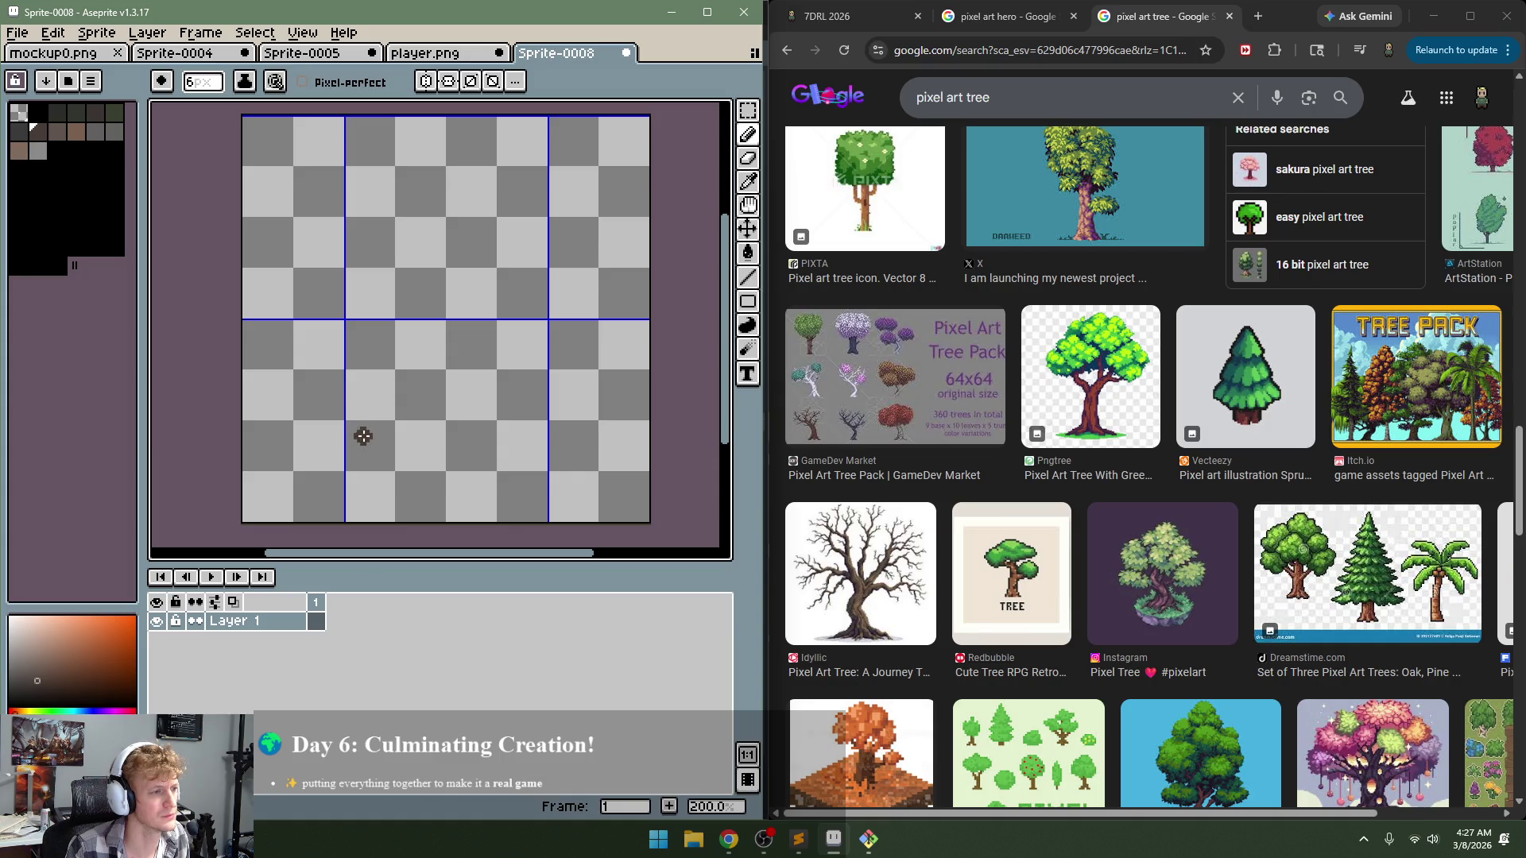
mouse_move(360, 438)
mouse_down()
mouse_move(422, 389)
mouse_move(393, 398)
mouse_up()
key(ctrl+z)
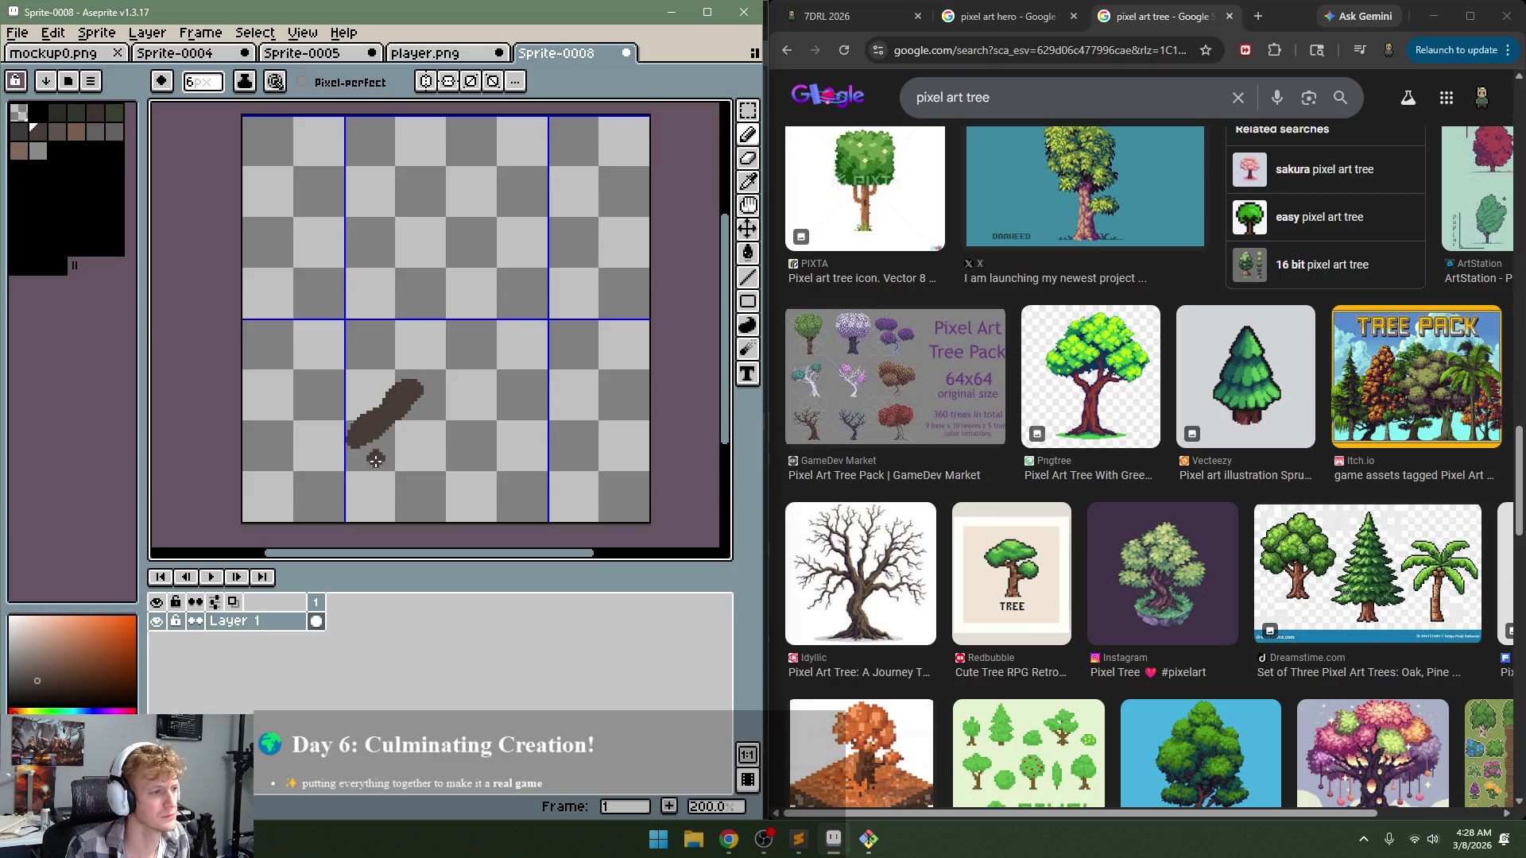
drag(376, 460, 385, 447)
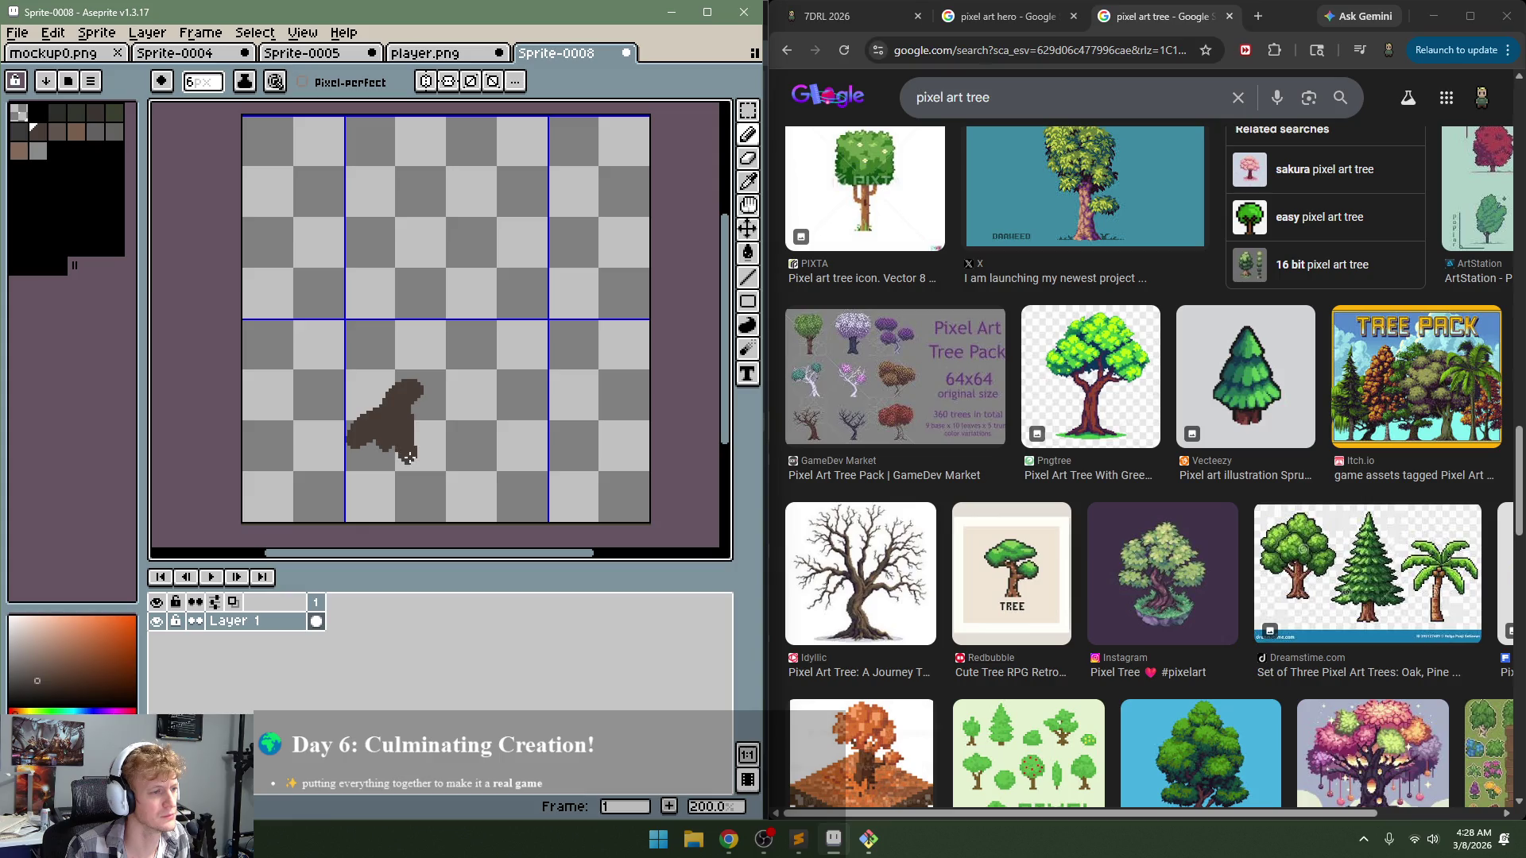
key(ctrl+z)
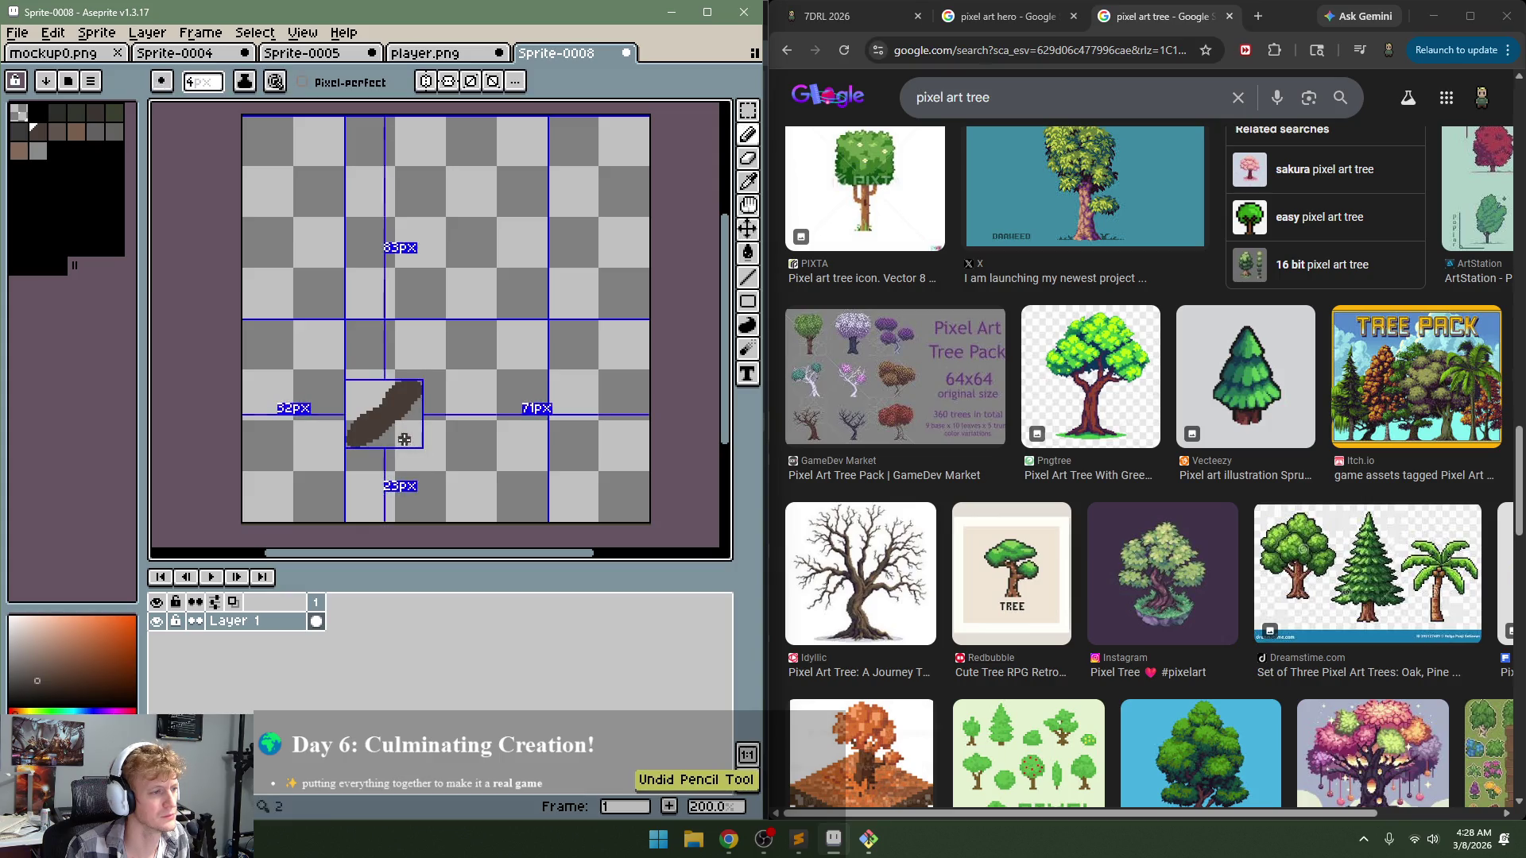
Step: Undo the remaining trunk strokes and settle on a 4px Pencil brush
key(minus)
key(minus)
key(minus)
key(v)
key(ctrl+z)
key(ctrl+z)
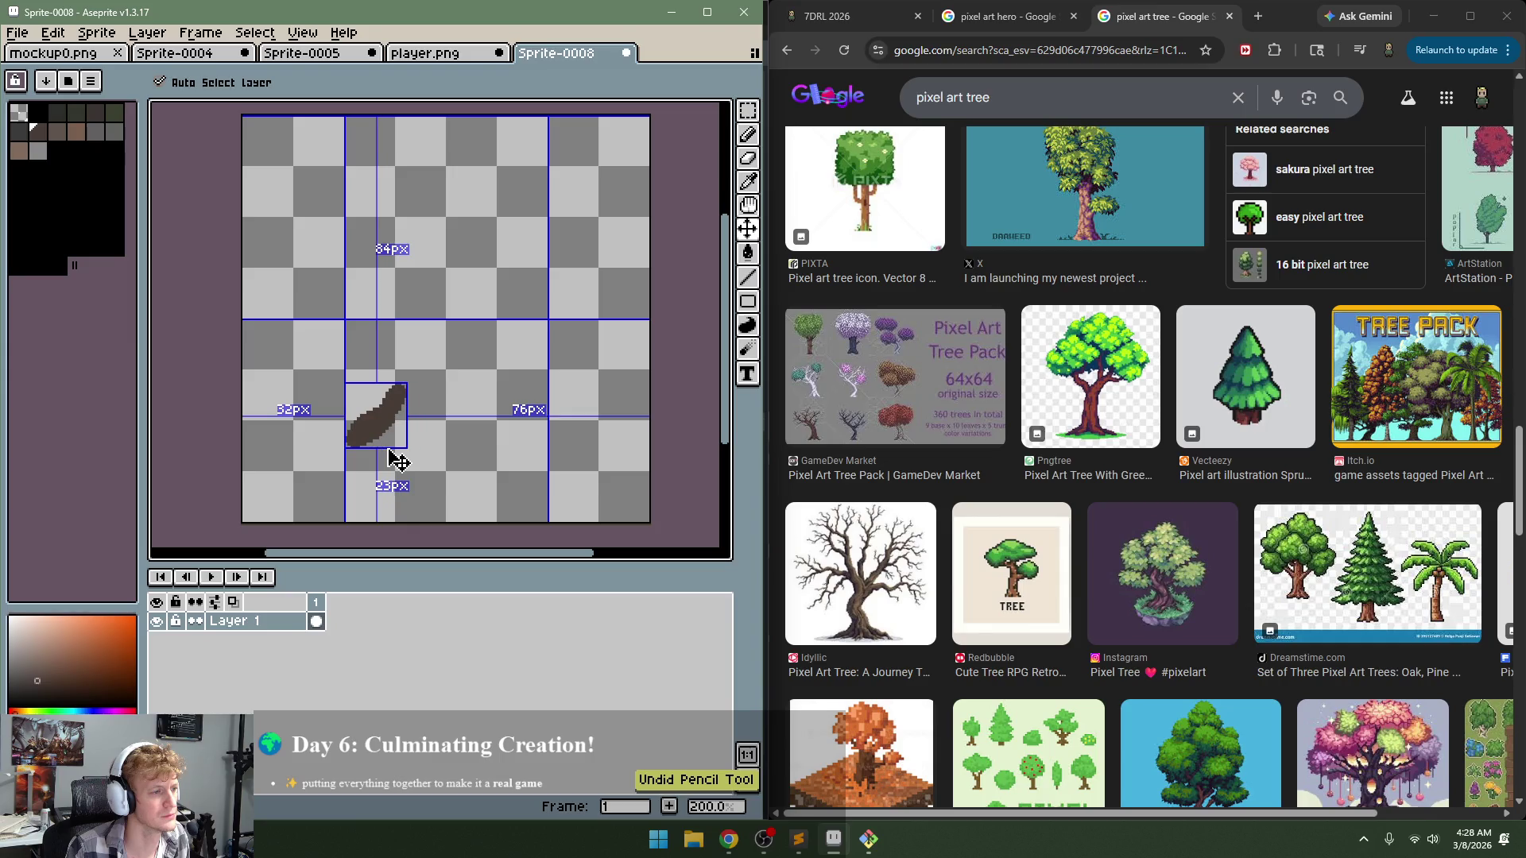
key(ctrl+z)
key(b)
key(plus)
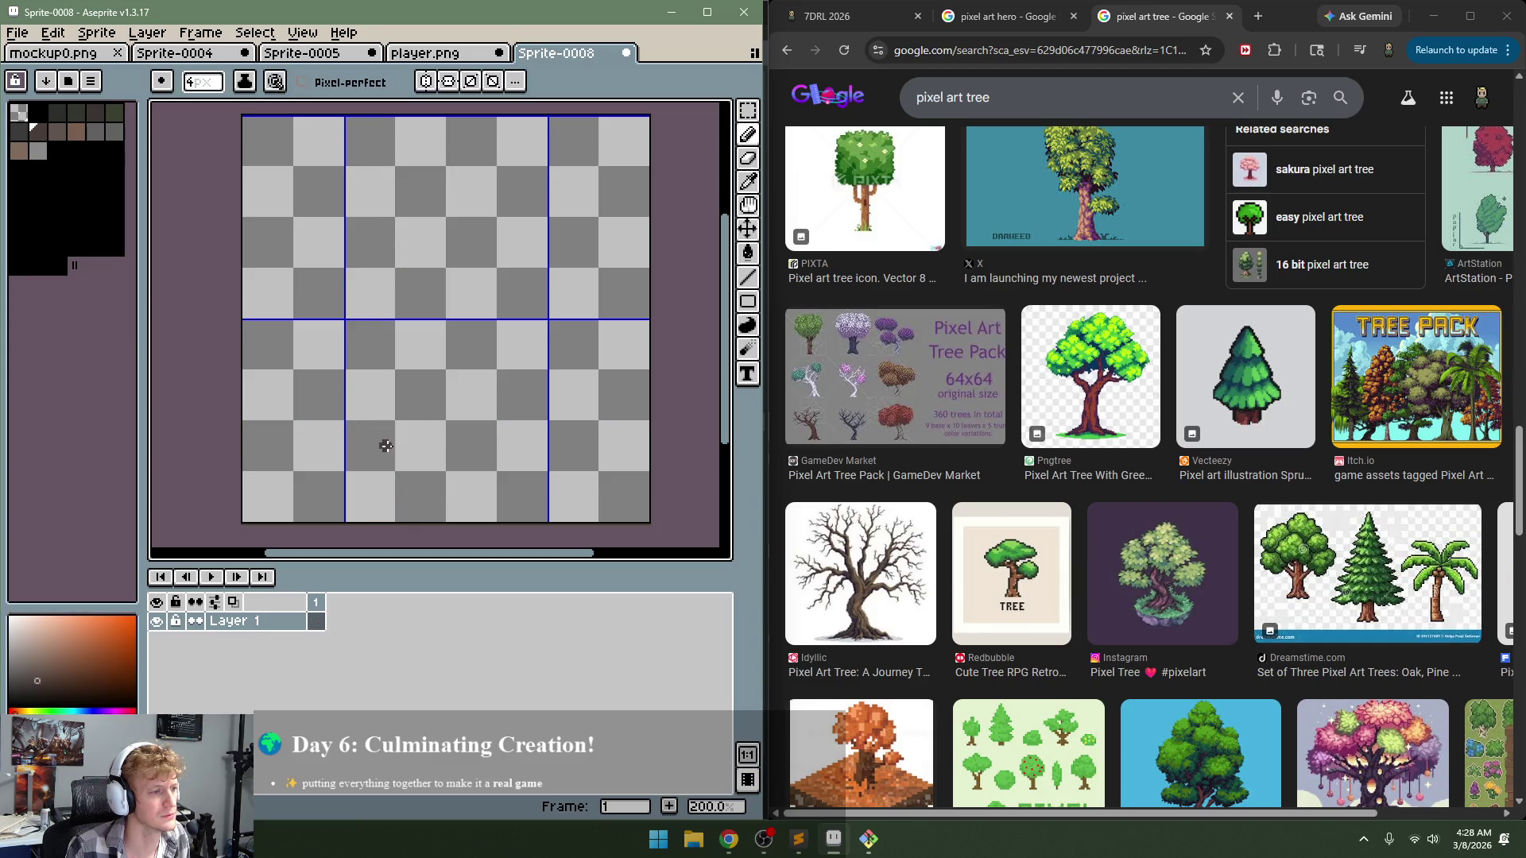
Step: Draw the winding dark brown trunk up the canvas with a branch near its top
mouse_move(366, 442)
mouse_down()
mouse_move(380, 419)
mouse_move(352, 447)
mouse_up()
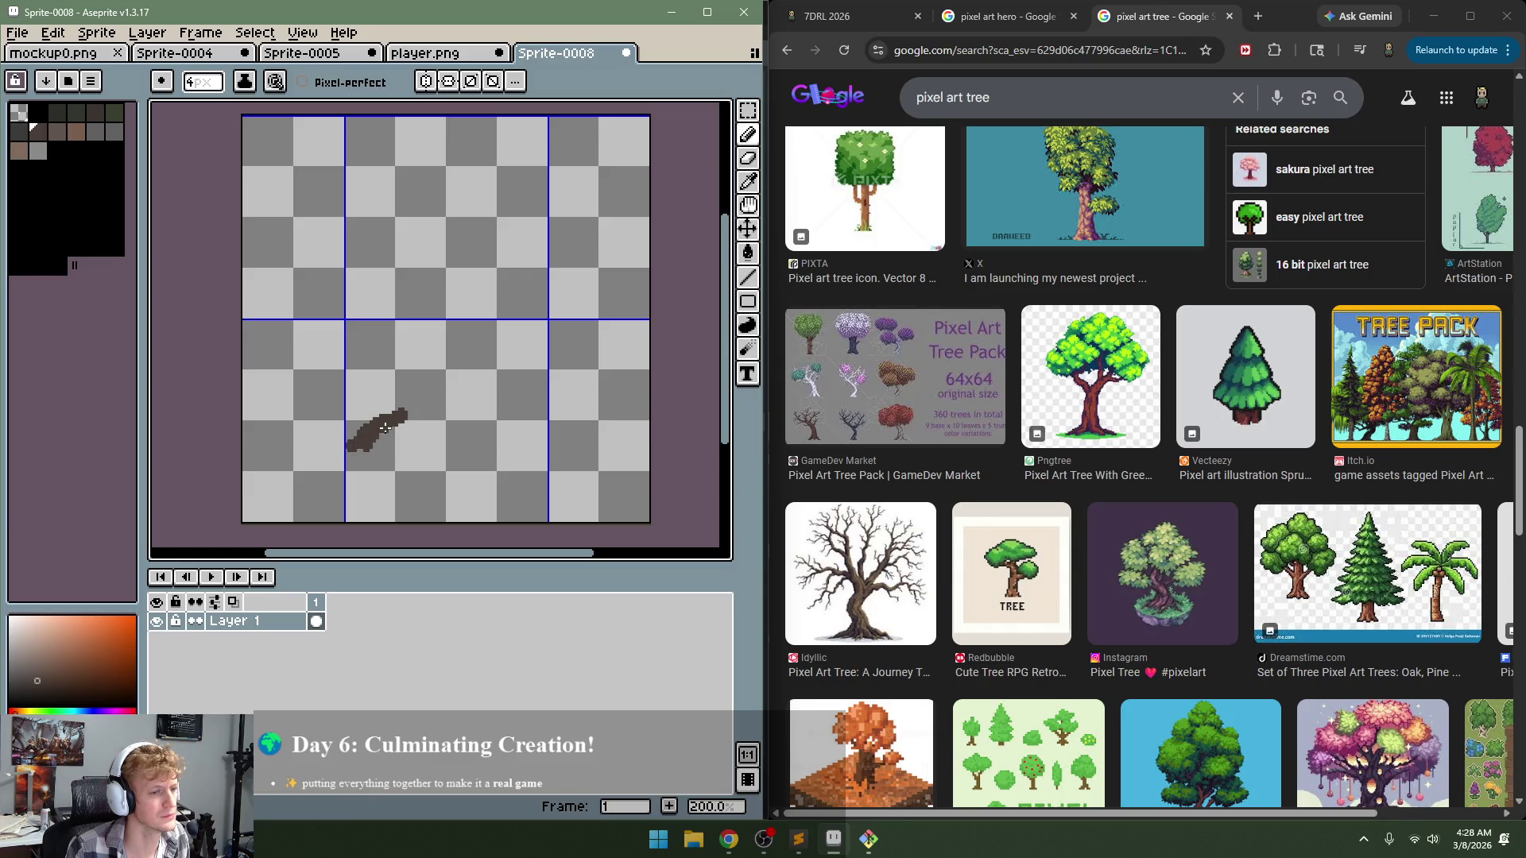
mouse_move(379, 430)
mouse_down()
mouse_move(411, 389)
mouse_move(406, 406)
mouse_move(405, 326)
mouse_up()
drag(386, 402, 408, 443)
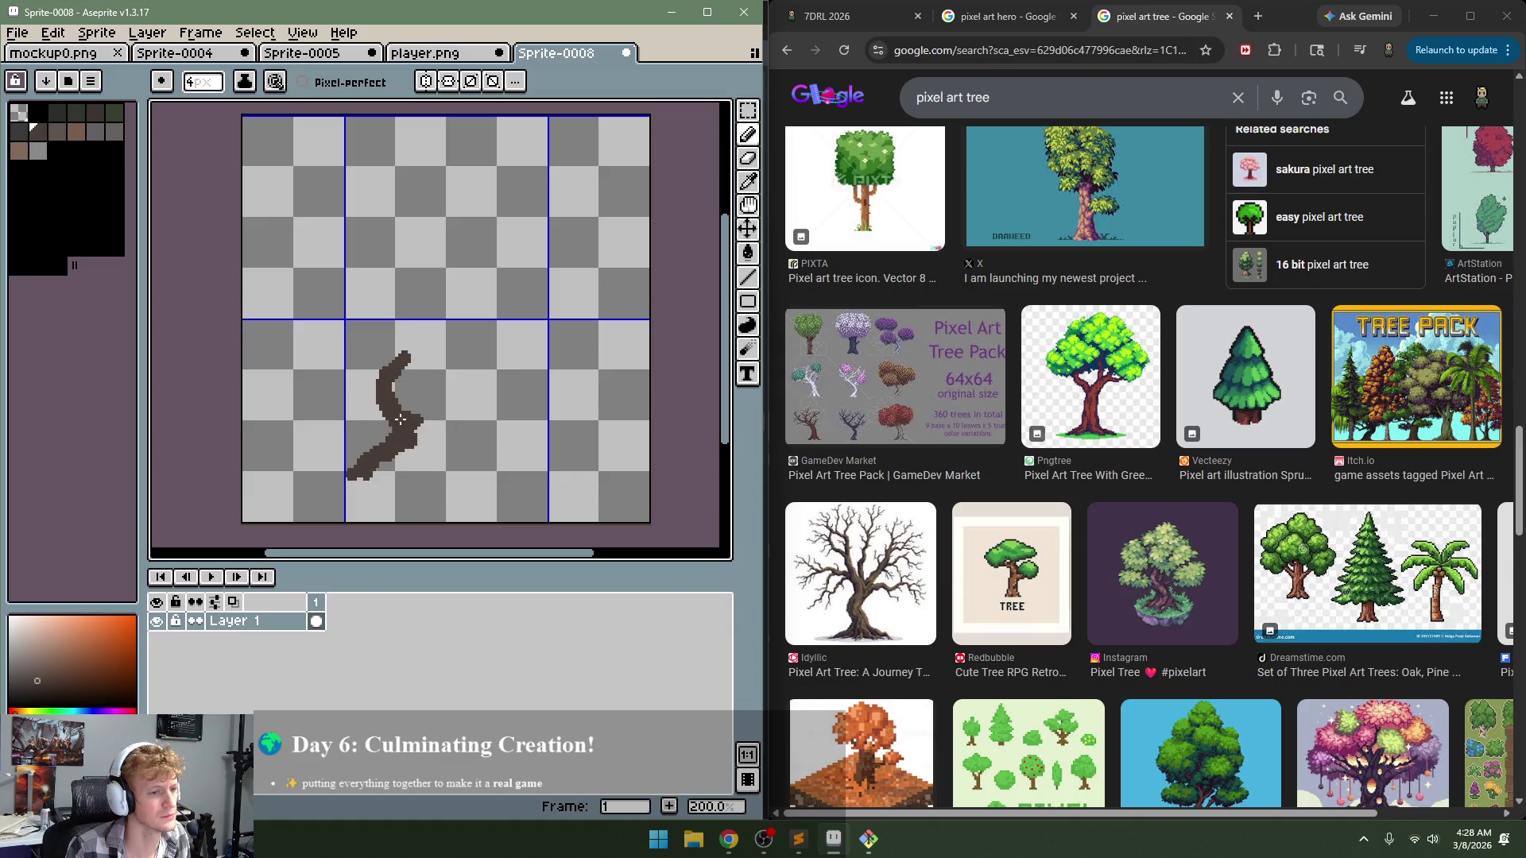
drag(401, 419, 392, 389)
drag(407, 322, 345, 241)
drag(388, 299, 378, 219)
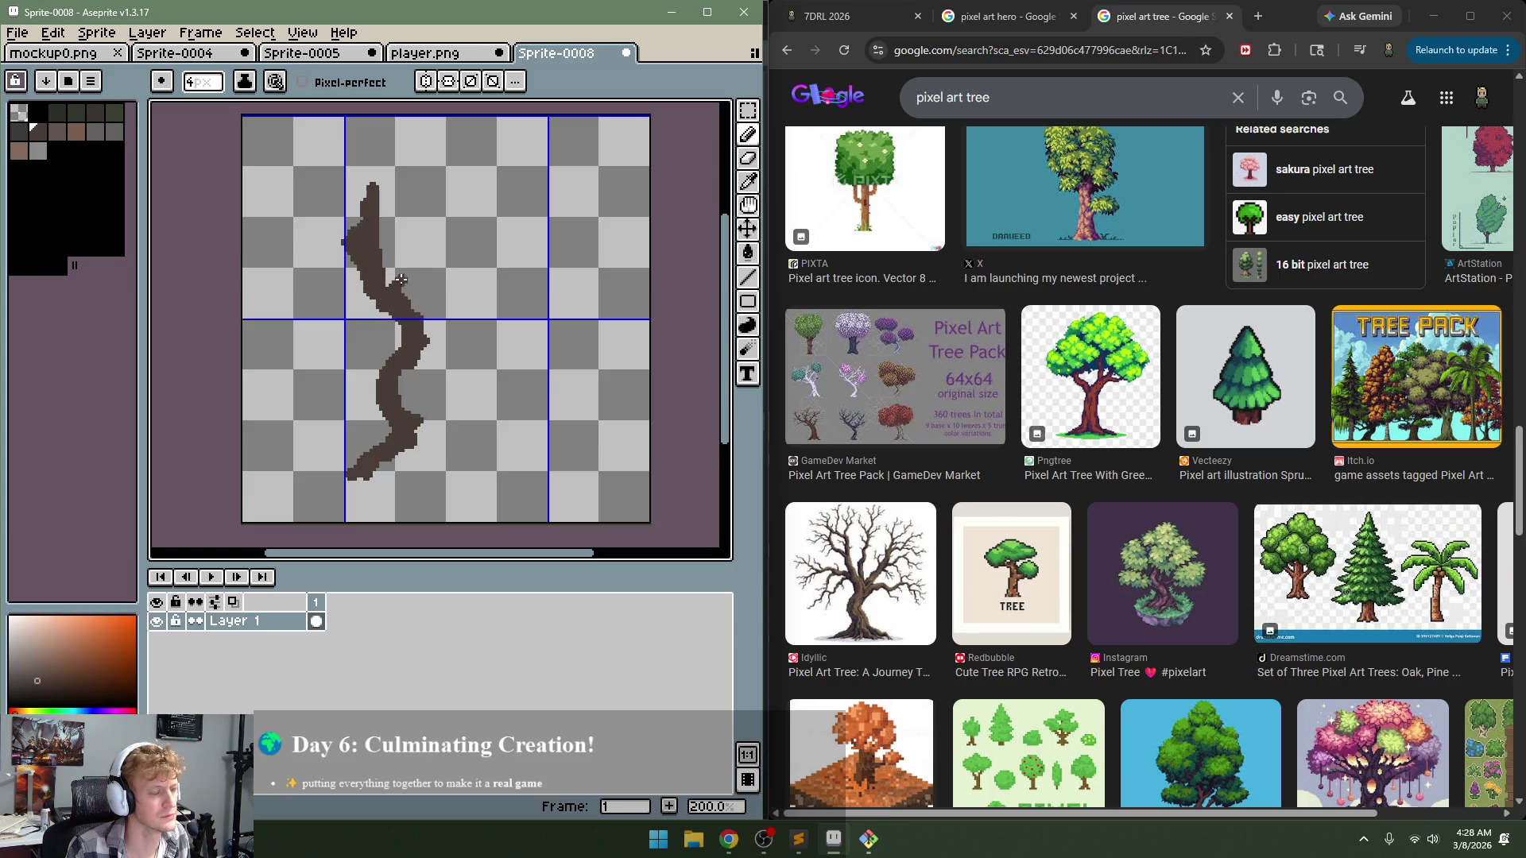
drag(401, 280, 413, 230)
Step: Add roots at the base and branches reaching up-right and to the left
drag(421, 442, 394, 495)
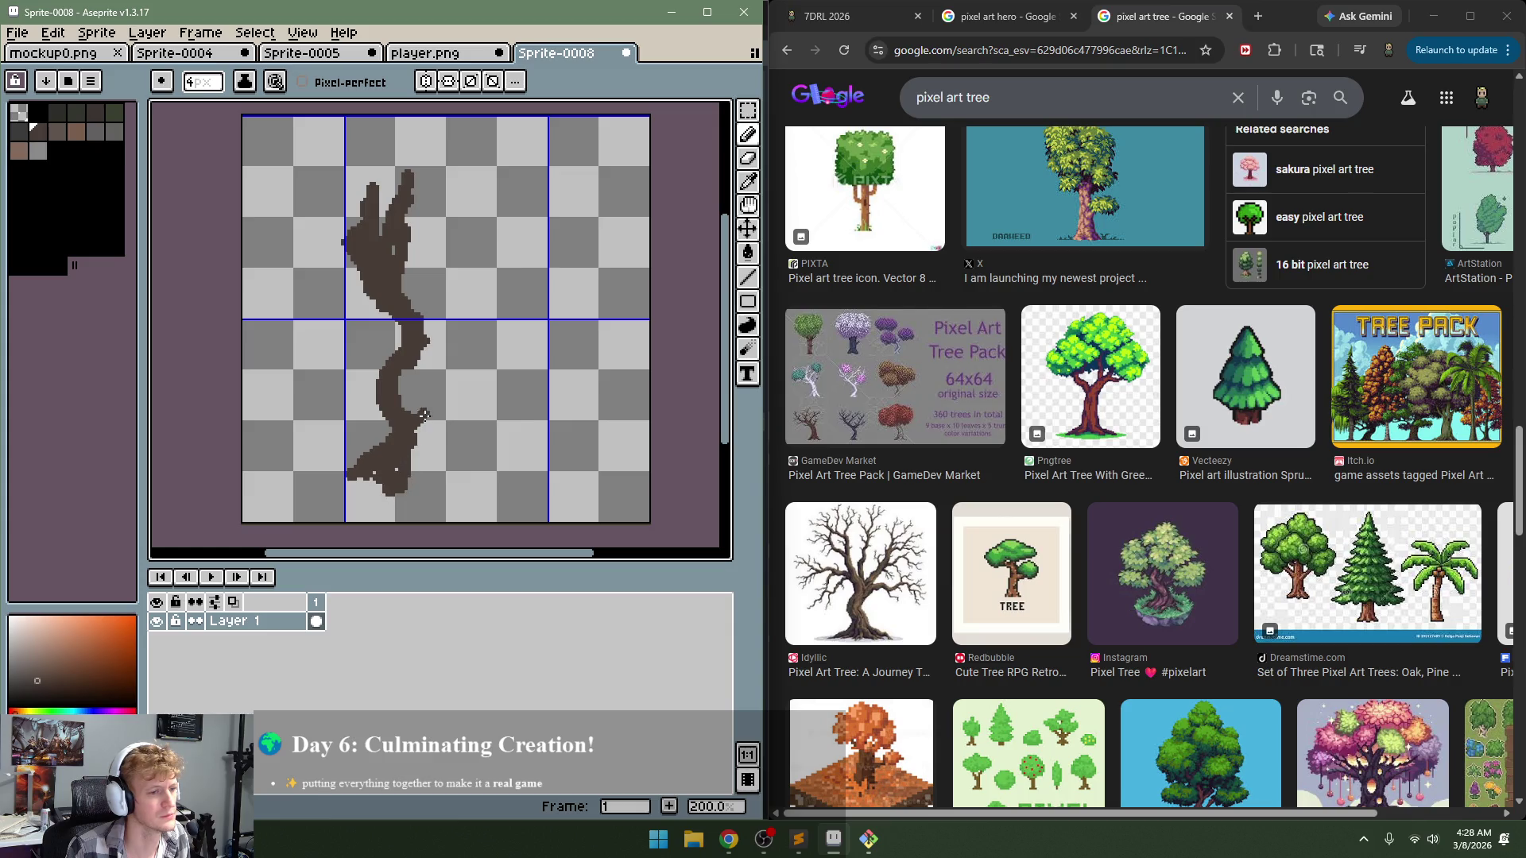
mouse_move(409, 433)
mouse_down()
mouse_move(430, 480)
mouse_move(526, 482)
mouse_move(429, 340)
mouse_move(426, 433)
mouse_move(415, 367)
mouse_move(459, 330)
mouse_up()
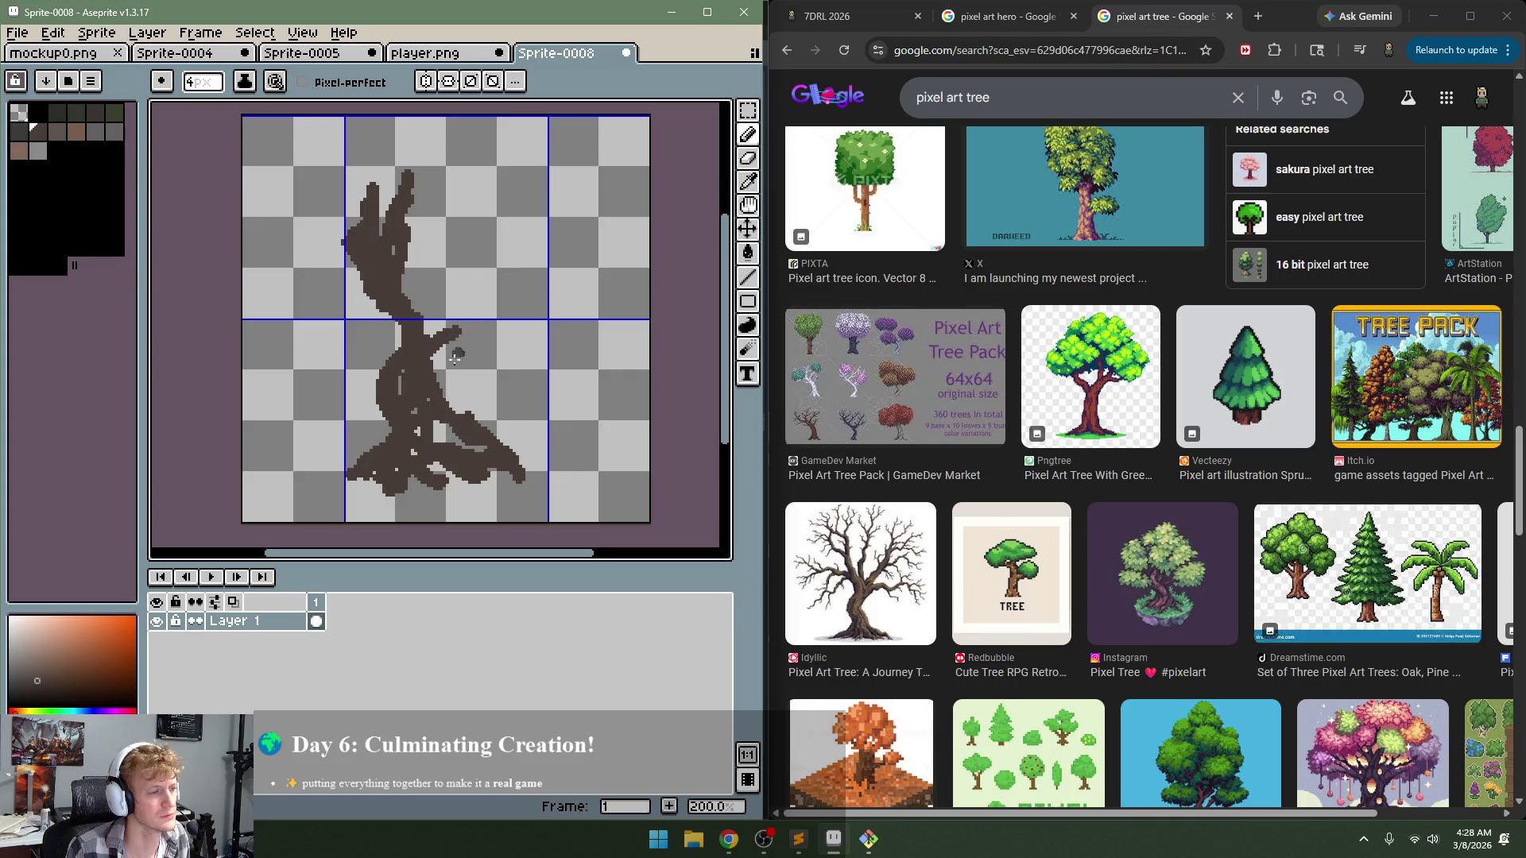
mouse_move(402, 374)
mouse_down()
mouse_move(435, 383)
mouse_move(457, 308)
mouse_move(437, 280)
mouse_move(413, 285)
mouse_move(425, 318)
mouse_move(457, 286)
mouse_move(487, 318)
mouse_move(508, 282)
mouse_move(555, 350)
mouse_move(552, 280)
mouse_move(534, 273)
mouse_move(602, 256)
mouse_move(603, 282)
mouse_up()
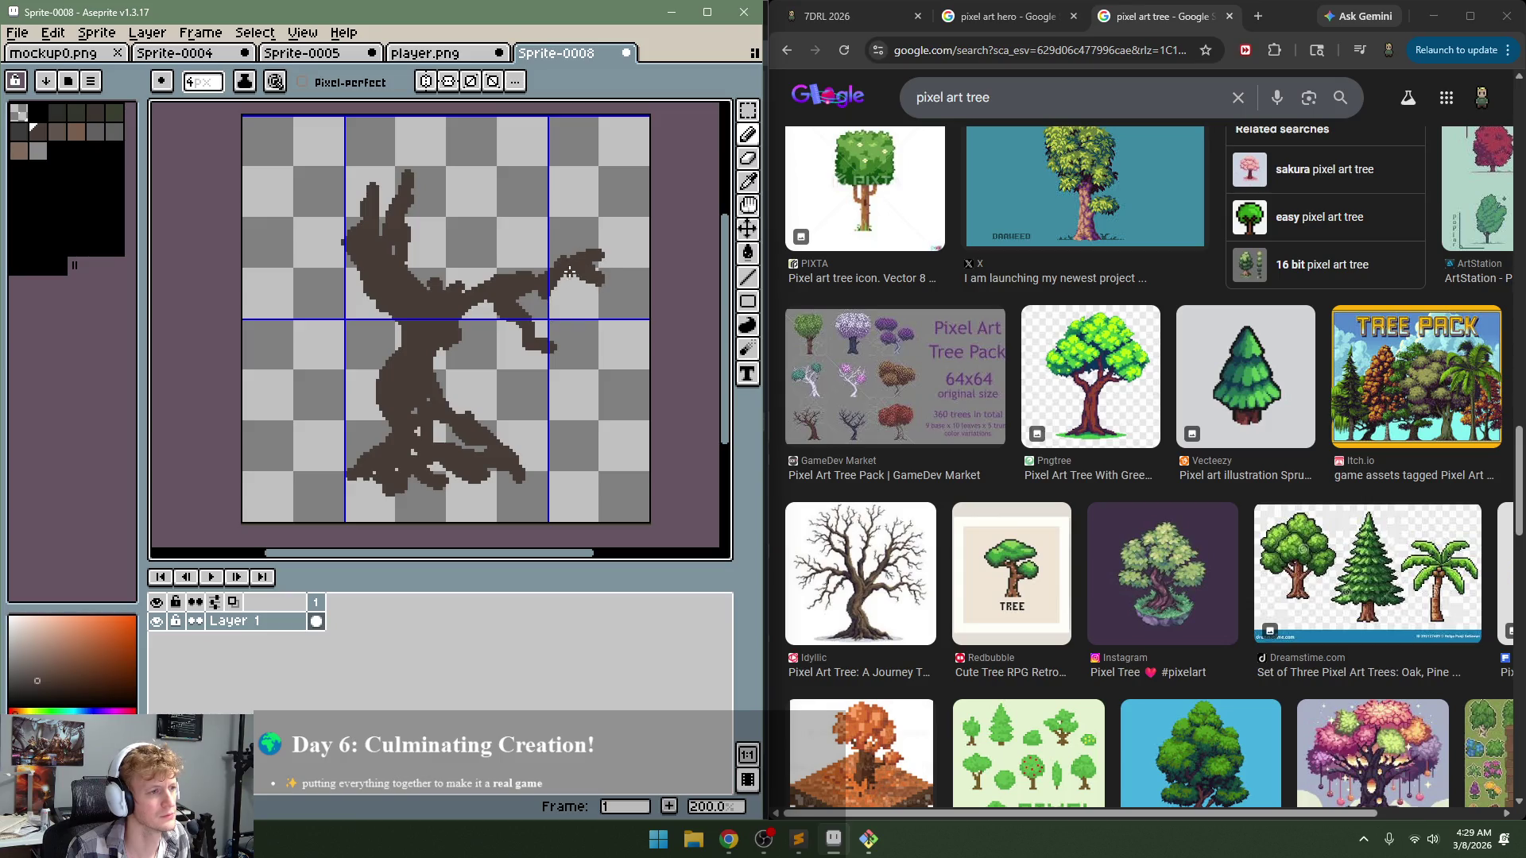
mouse_move(511, 287)
mouse_down()
mouse_move(470, 294)
mouse_move(495, 240)
mouse_up()
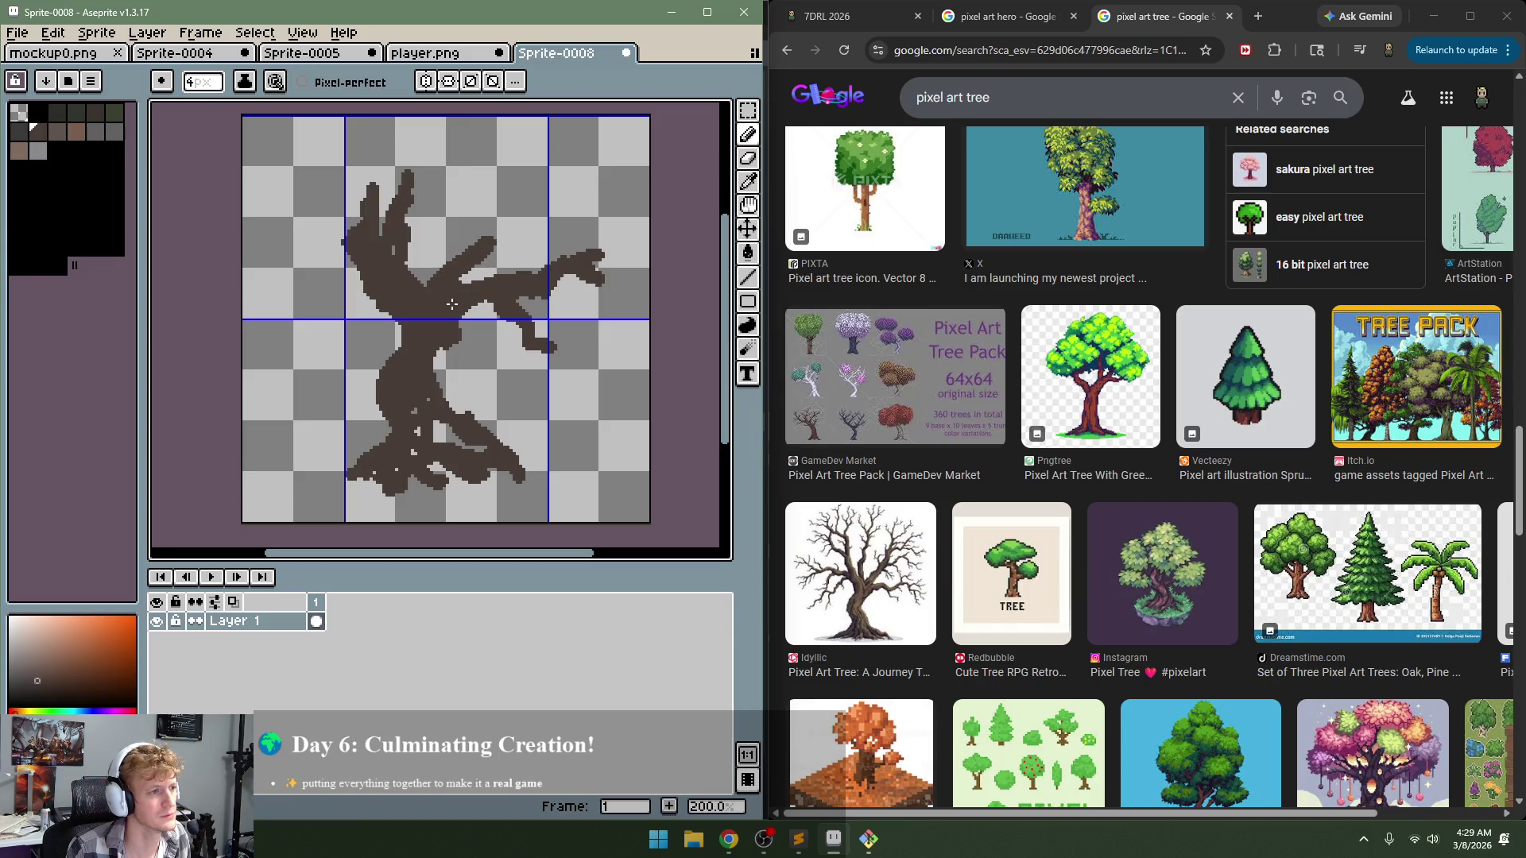
drag(451, 305, 520, 230)
drag(472, 282, 514, 171)
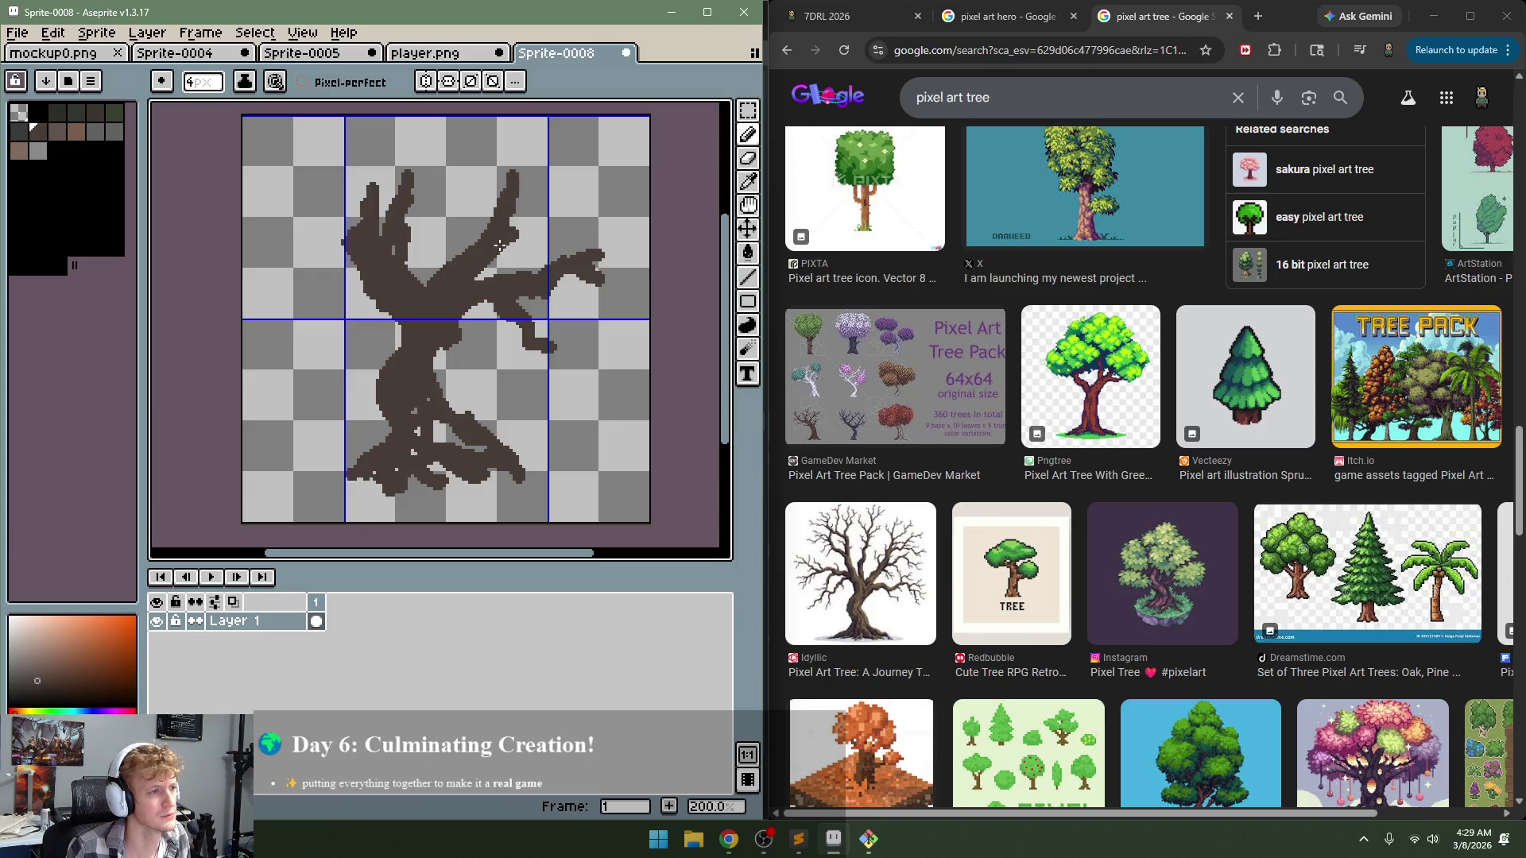
mouse_move(479, 245)
mouse_down()
mouse_move(474, 204)
mouse_move(503, 167)
mouse_up()
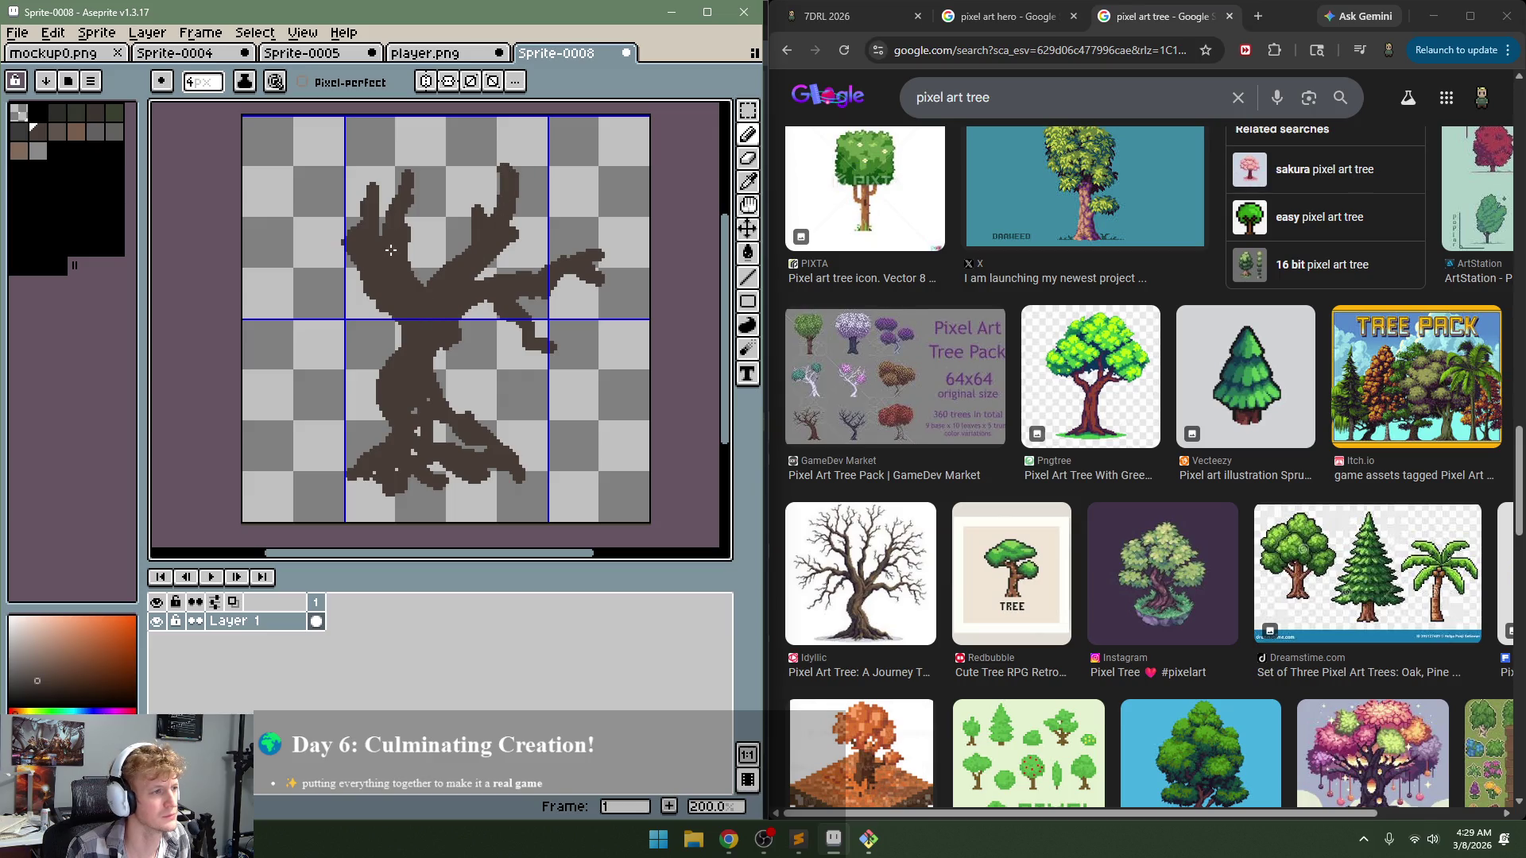
mouse_move(392, 309)
mouse_down()
mouse_move(286, 310)
mouse_move(265, 347)
mouse_move(302, 351)
mouse_move(397, 310)
mouse_move(443, 441)
mouse_move(433, 458)
mouse_up()
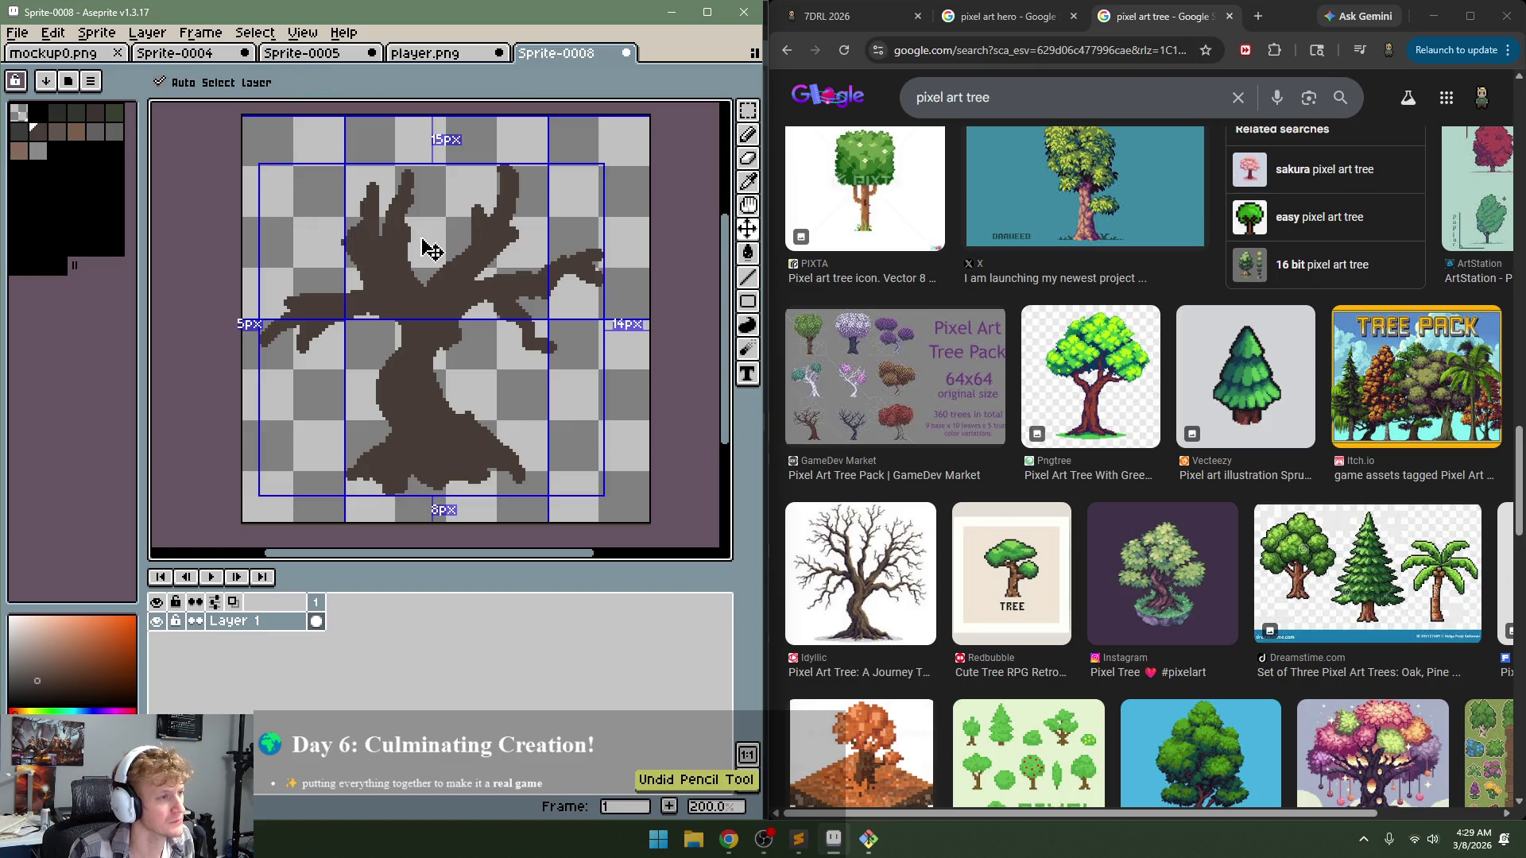
Step: Rework the upper-left branch into a taller limb with a thin twig split off
key(ctrl+z)
drag(363, 233, 374, 236)
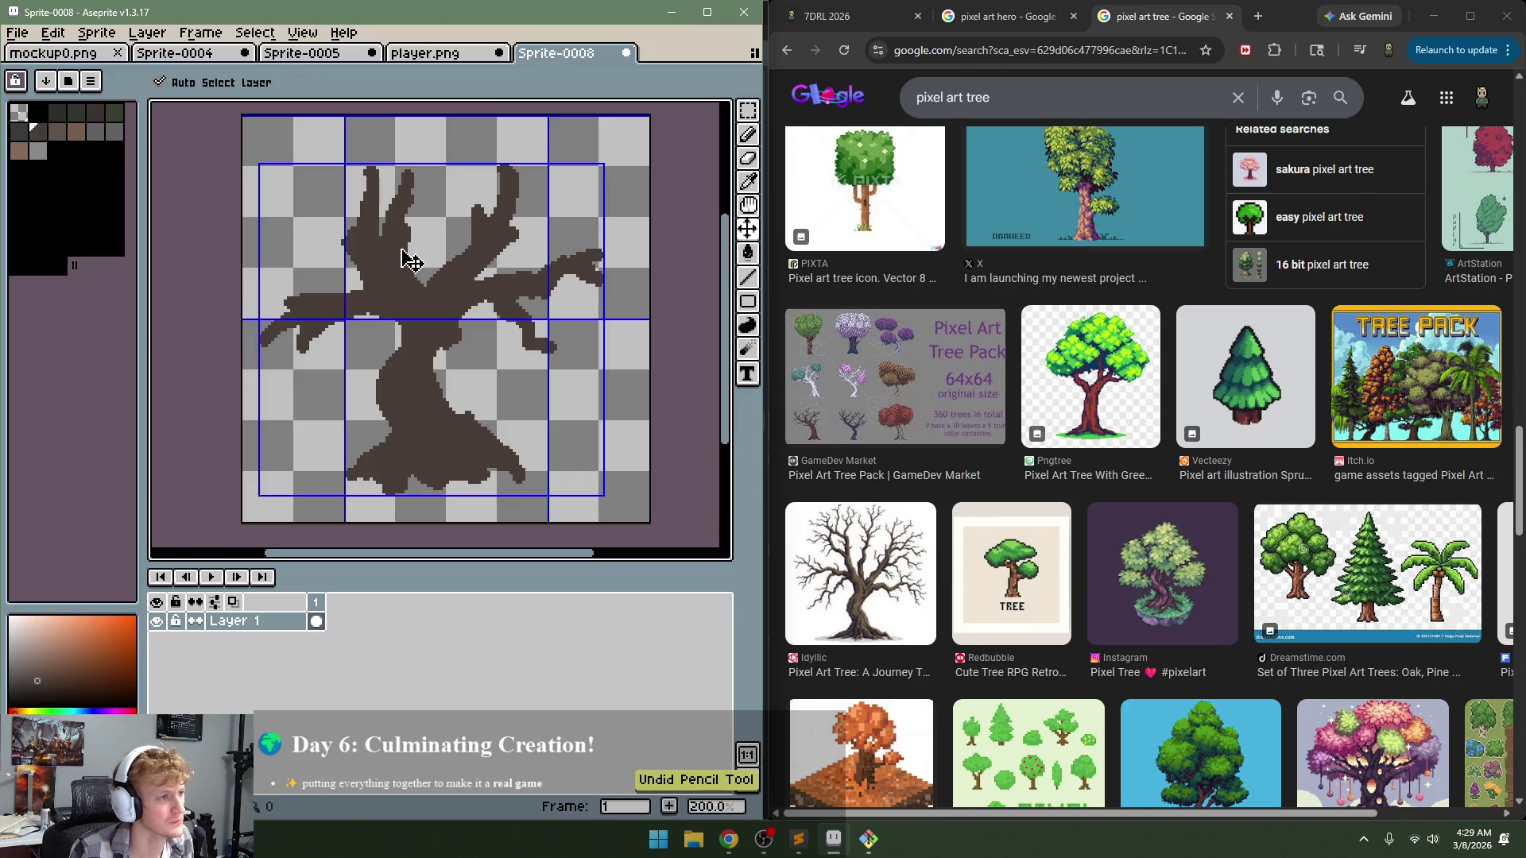
mouse_move(382, 170)
mouse_down()
mouse_move(354, 256)
mouse_move(373, 180)
mouse_move(371, 221)
mouse_move(350, 168)
mouse_up()
alt+click(403, 280)
mouse_move(375, 220)
mouse_down()
mouse_move(354, 135)
mouse_move(294, 152)
mouse_up()
key(minus)
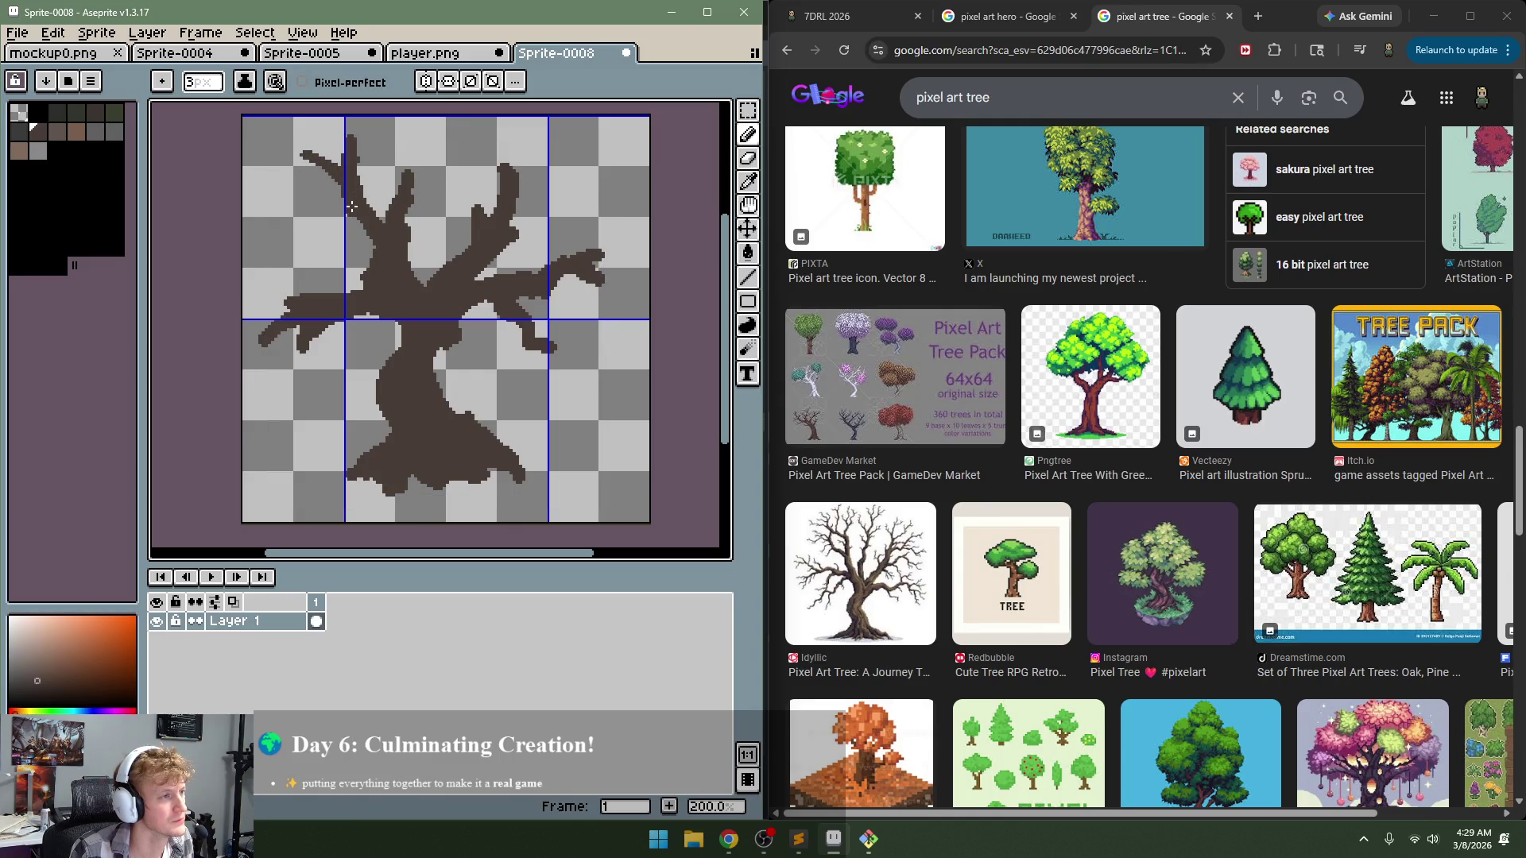
Step: Add small twigs to the upper-left, upper-middle and right branches
drag(361, 192, 370, 177)
drag(407, 230, 444, 214)
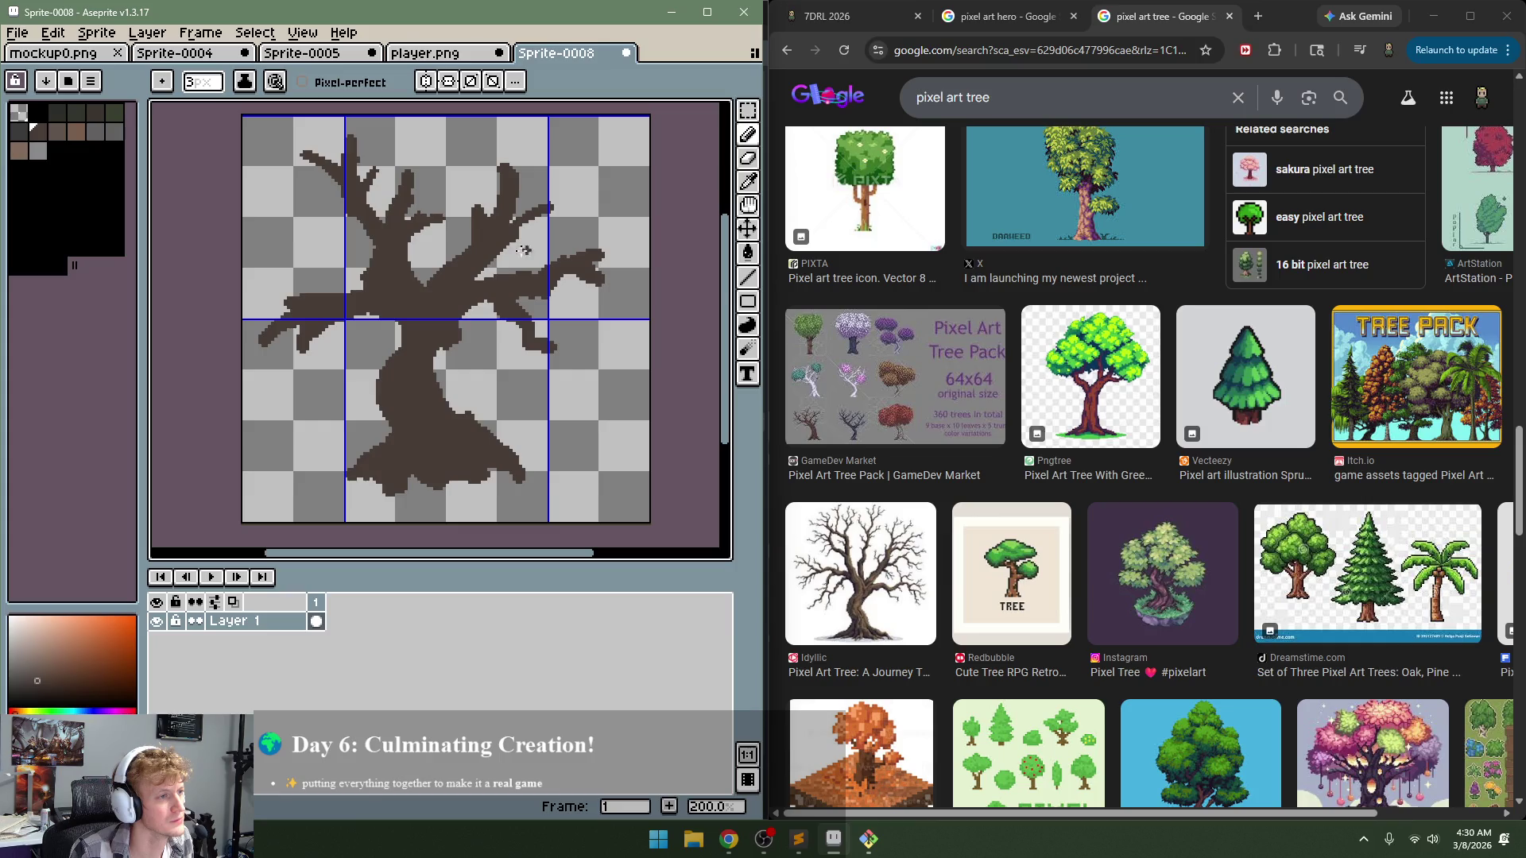
mouse_move(477, 208)
mouse_down()
mouse_move(464, 193)
mouse_move(549, 166)
mouse_move(481, 143)
mouse_up()
key(ctrl+z)
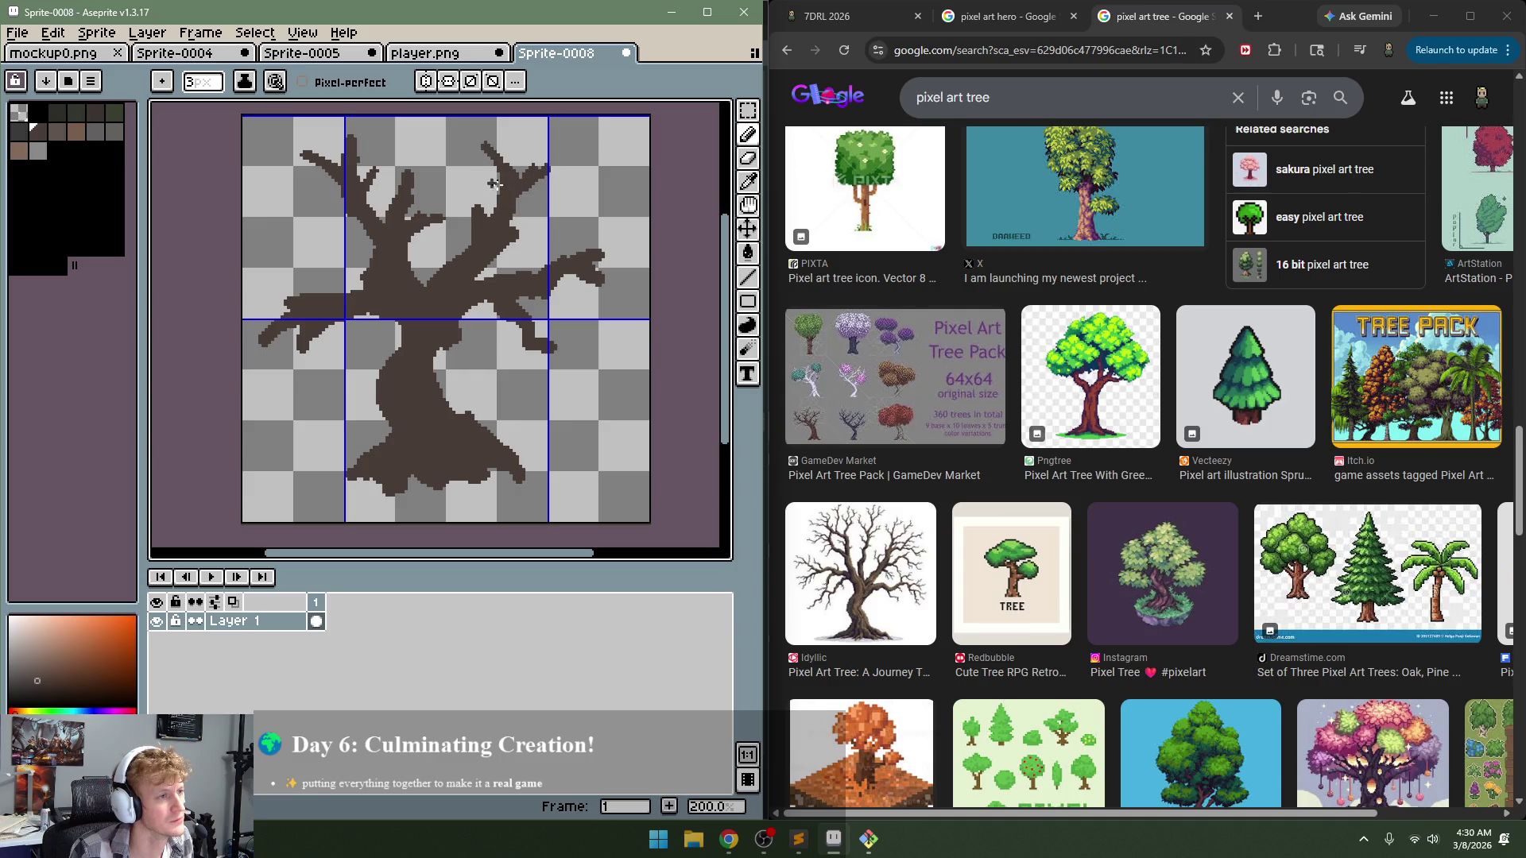
drag(550, 236, 535, 278)
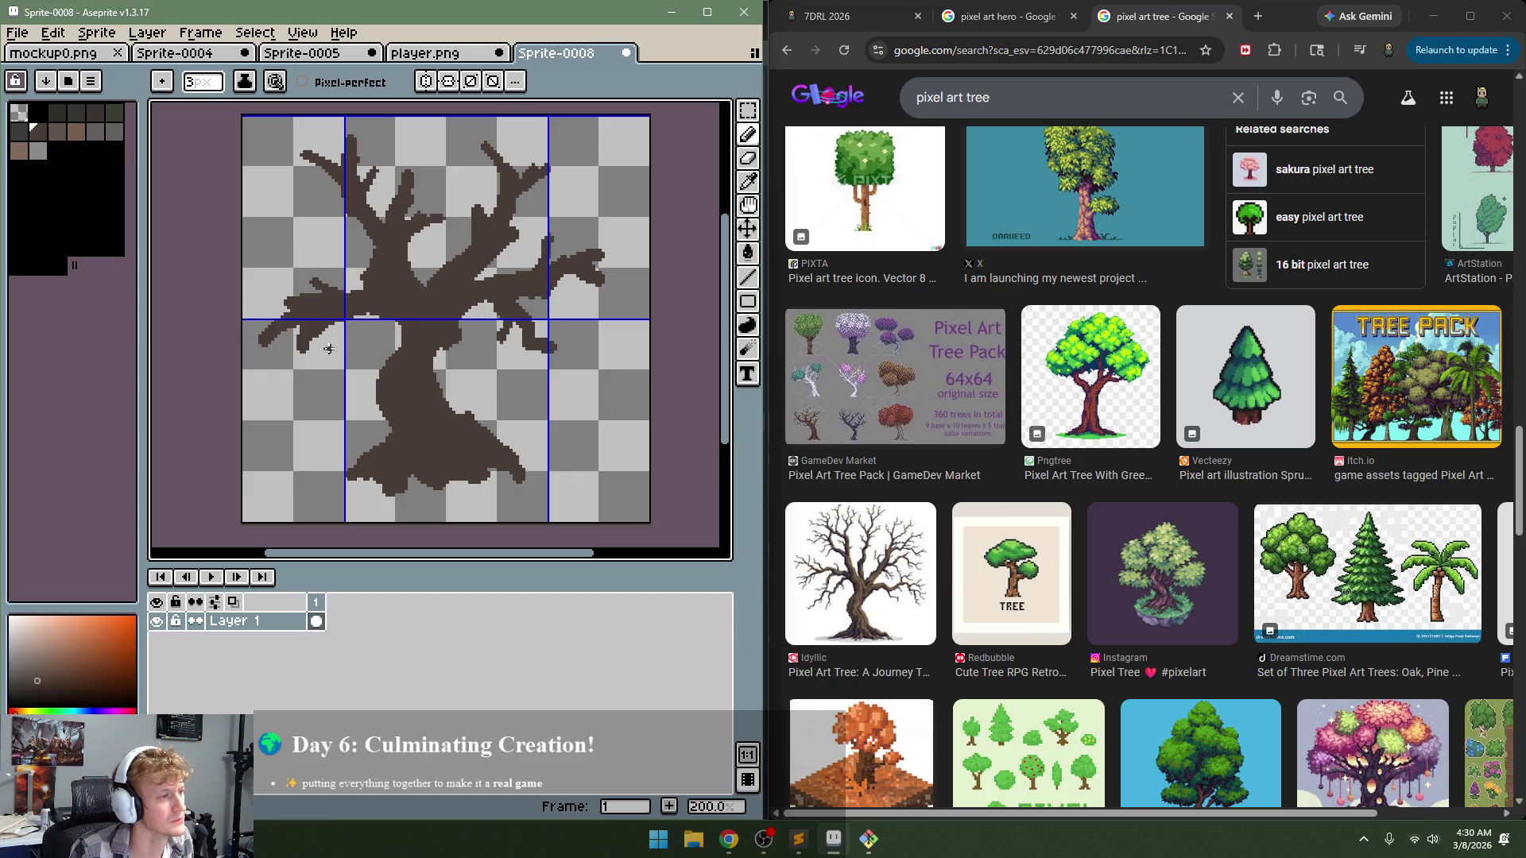
Step: Re-pick the dark brown and add 2px twig tips to the left, central and right branches
alt+click(286, 367)
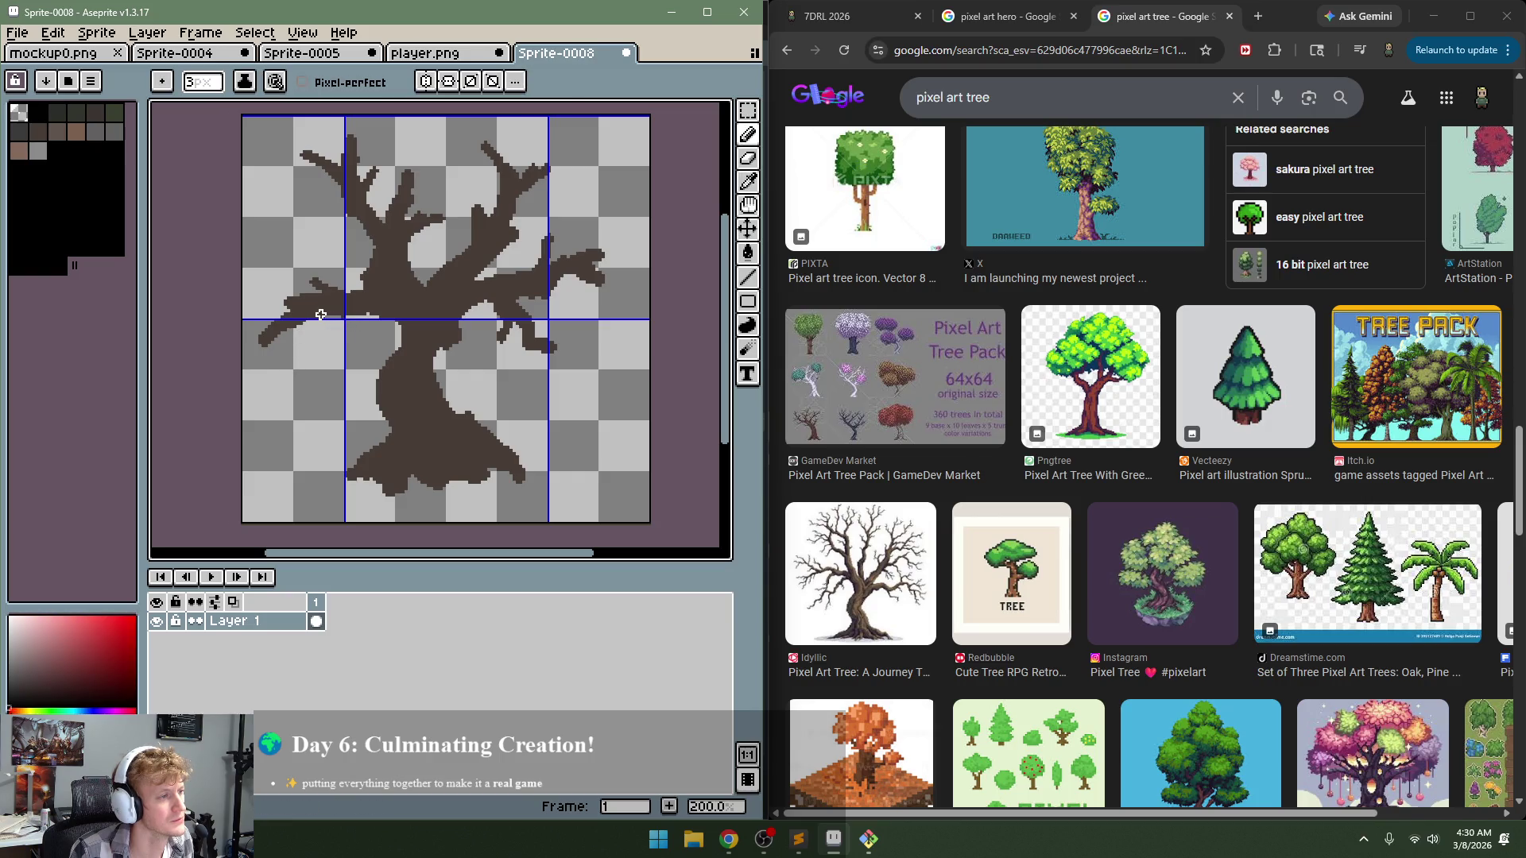
alt+click(320, 315)
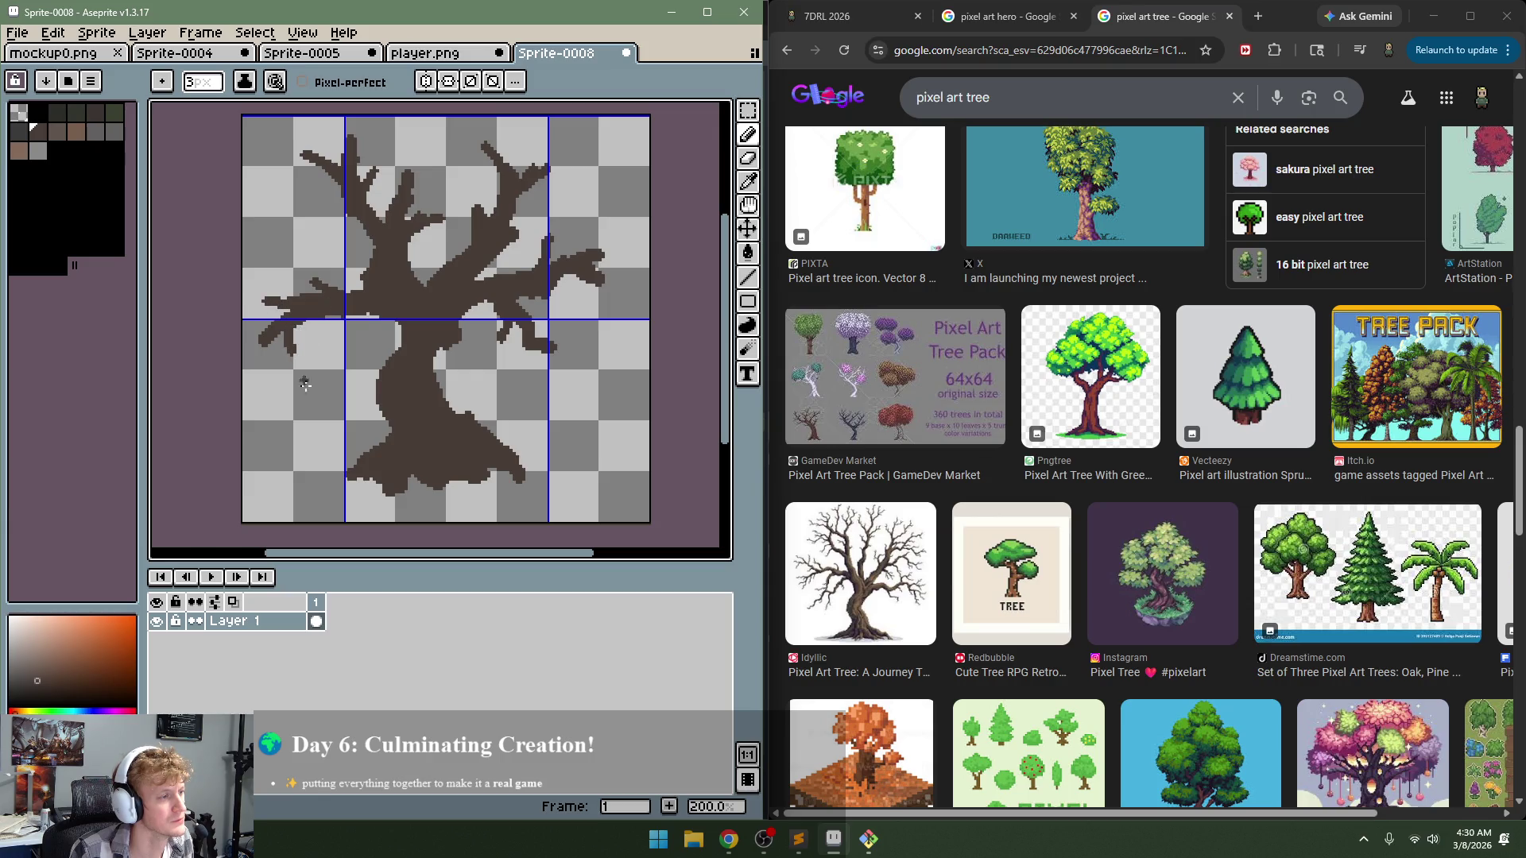
drag(292, 326, 290, 354)
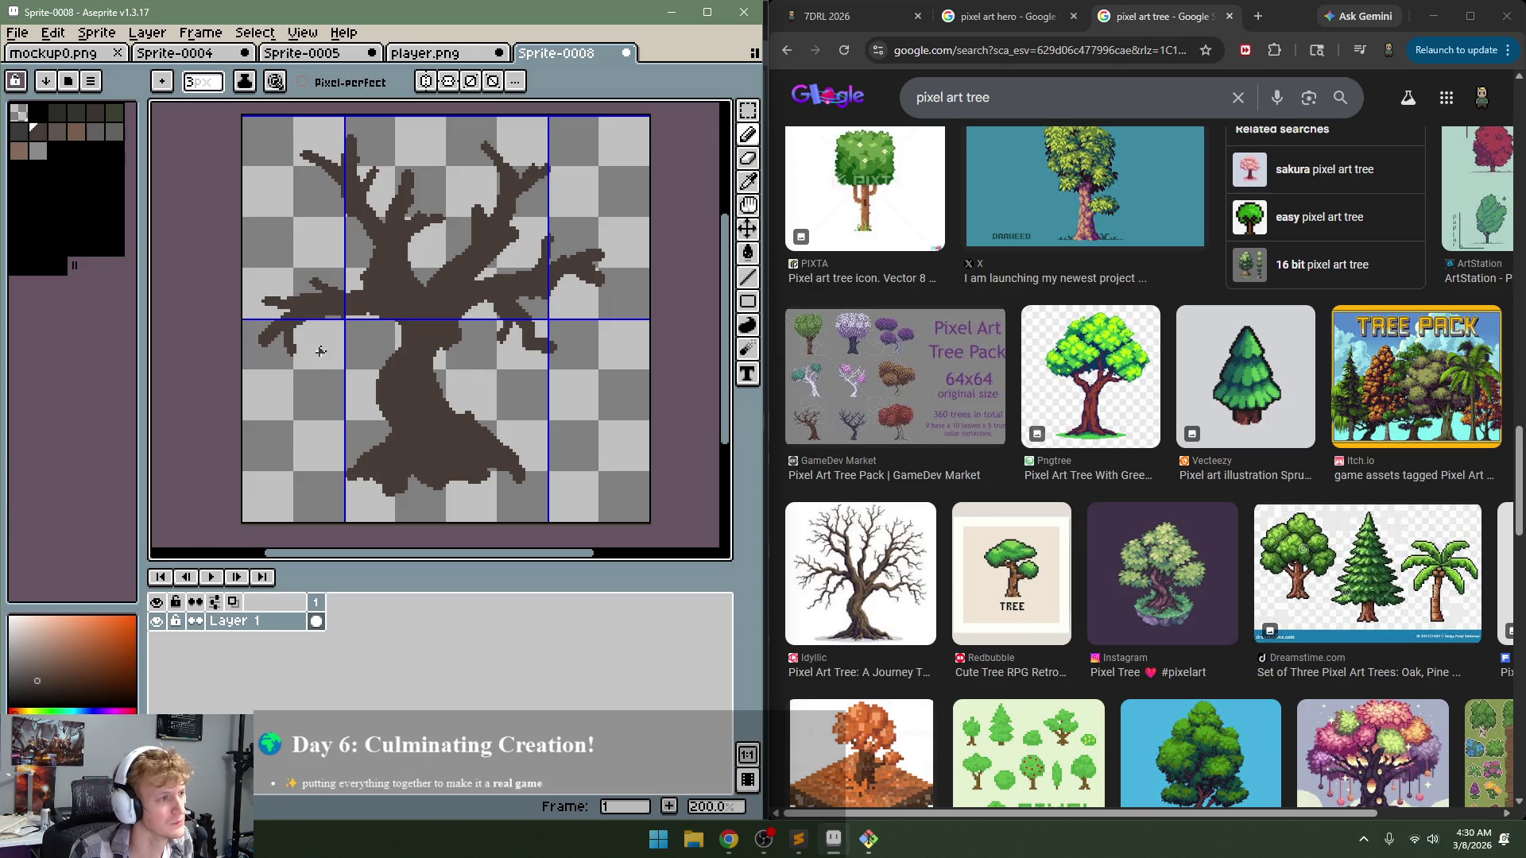
key(minus)
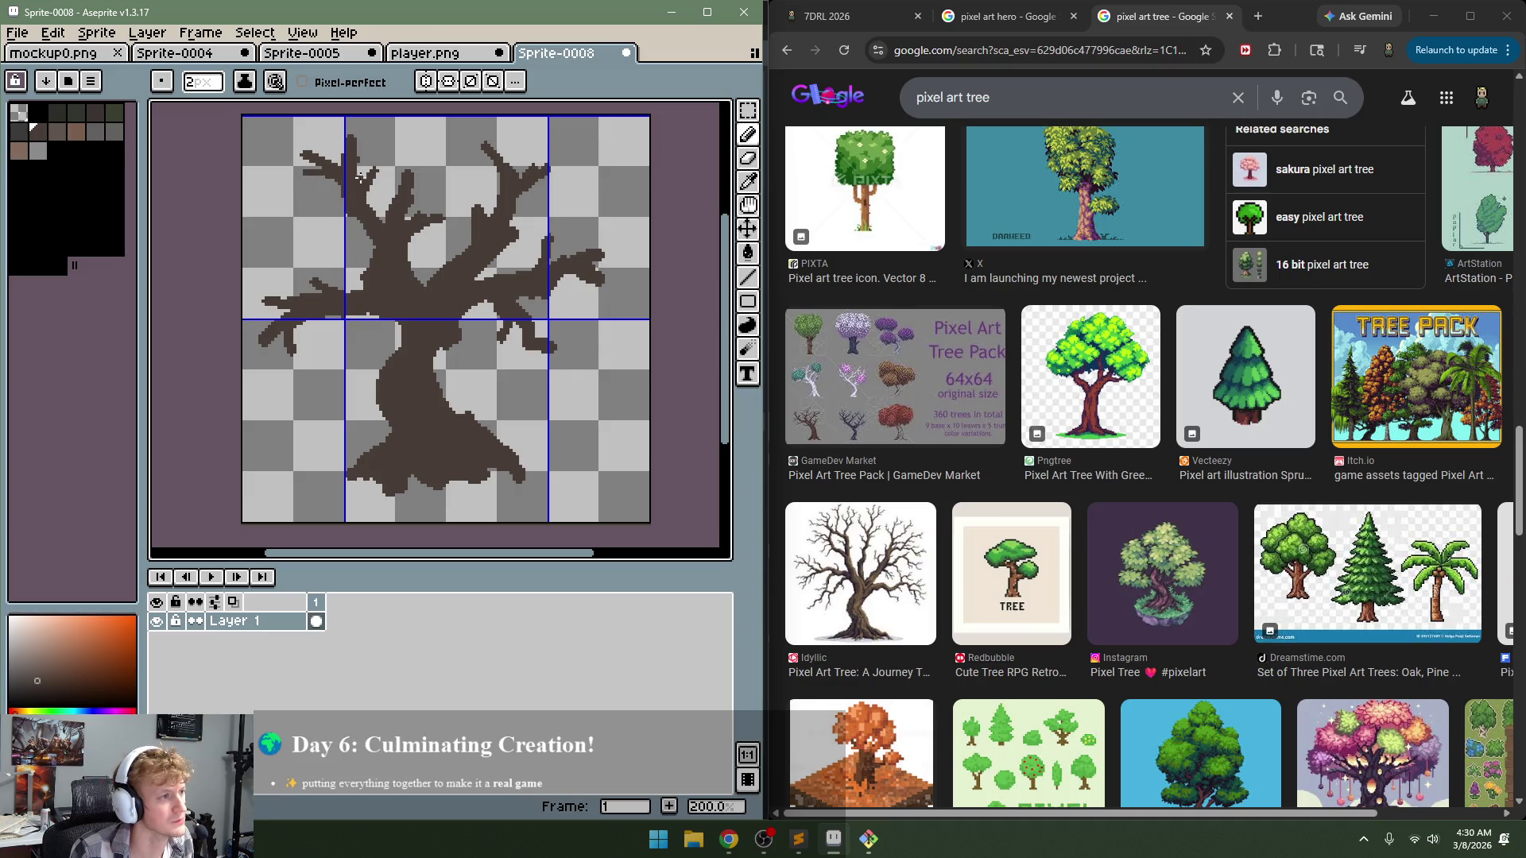
drag(355, 148, 375, 142)
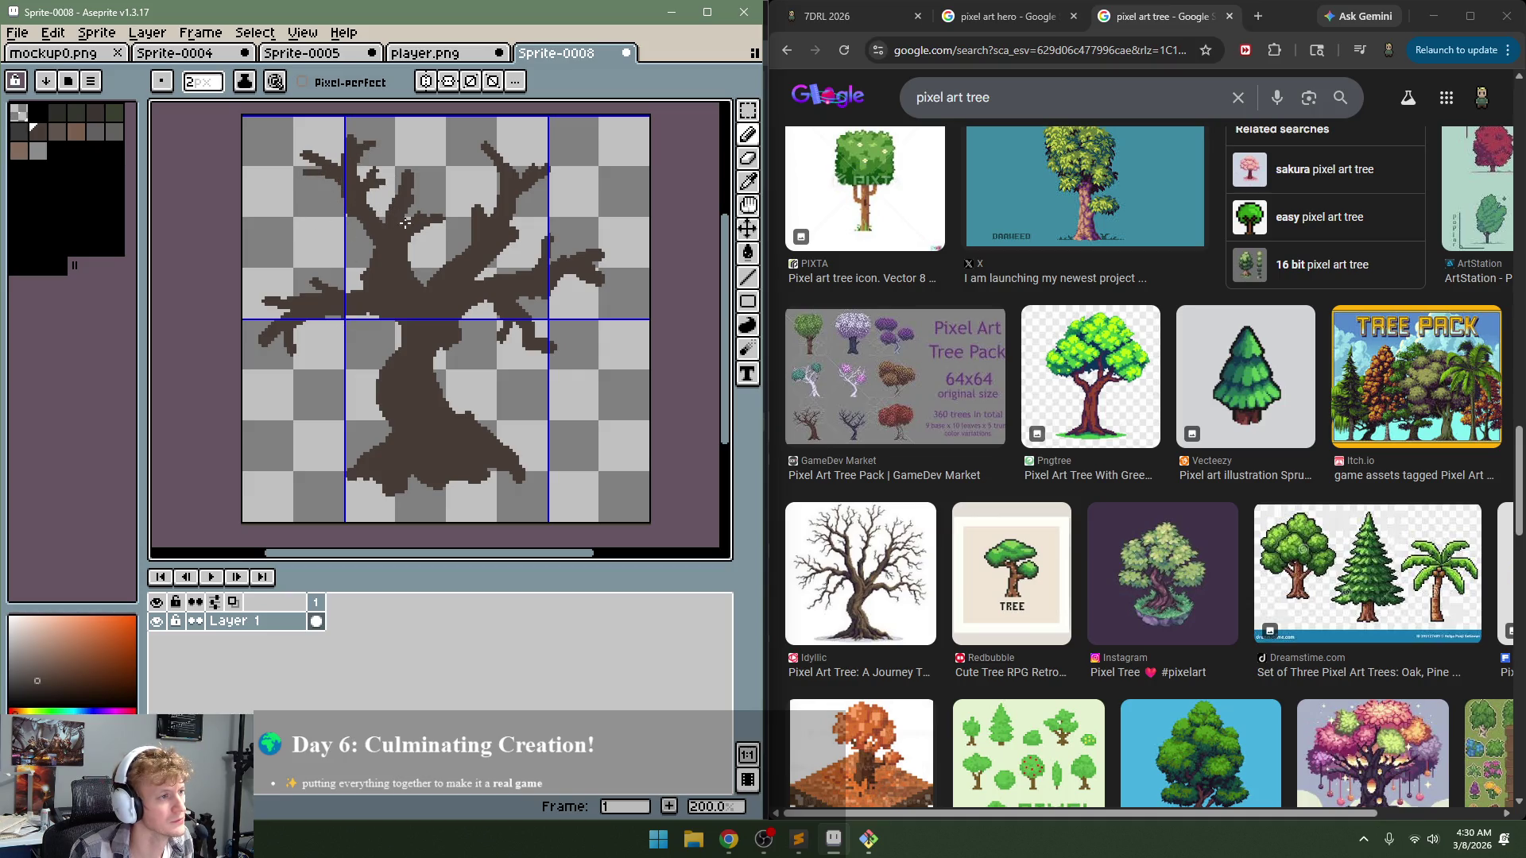
drag(406, 221, 423, 181)
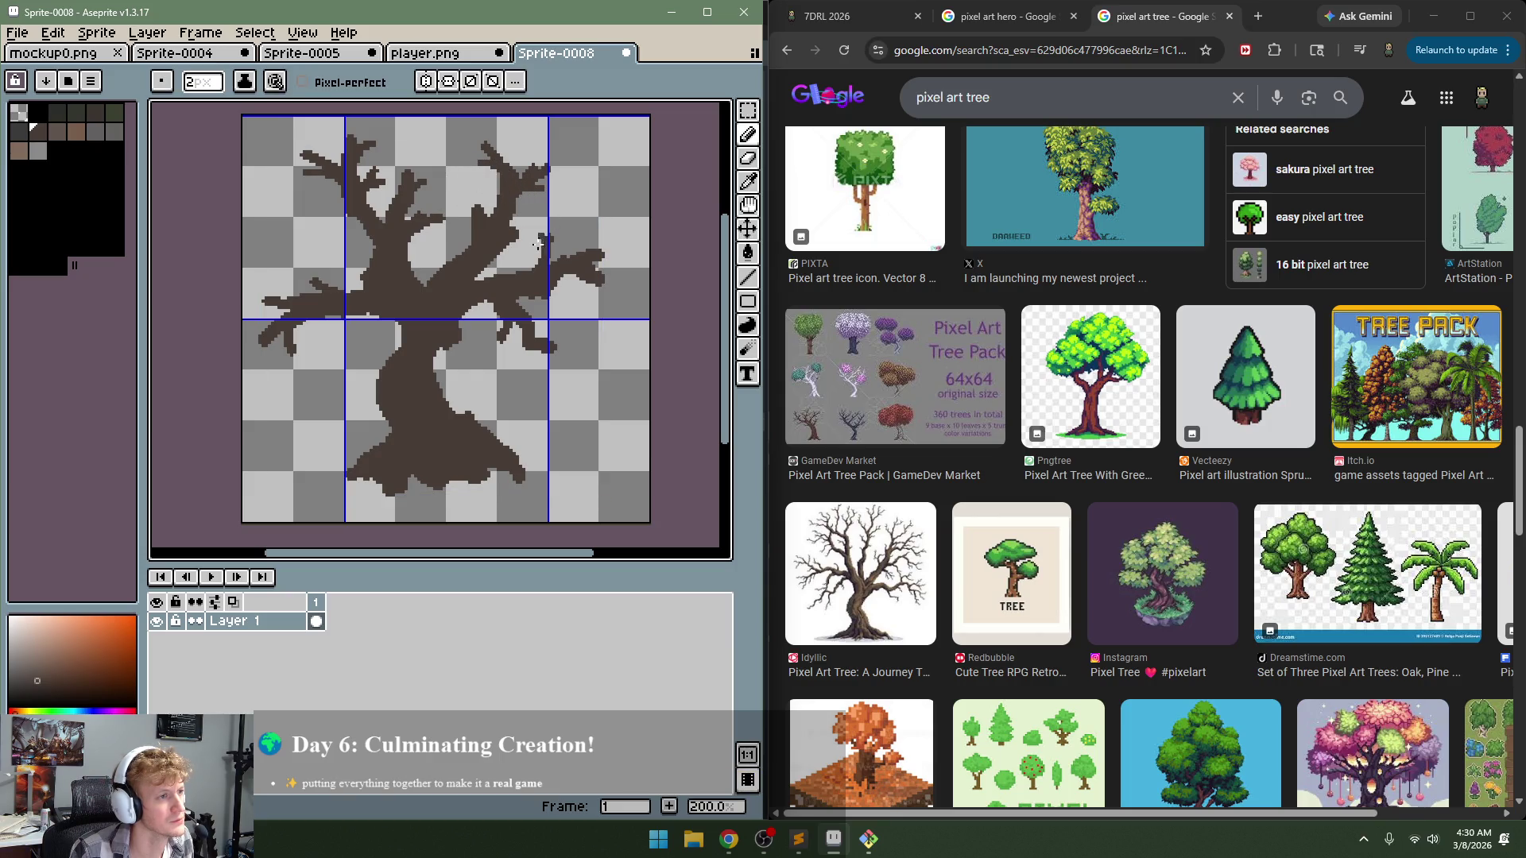
mouse_move(562, 277)
mouse_down()
mouse_move(581, 307)
mouse_move(627, 289)
mouse_move(611, 276)
mouse_up()
drag(549, 346, 567, 335)
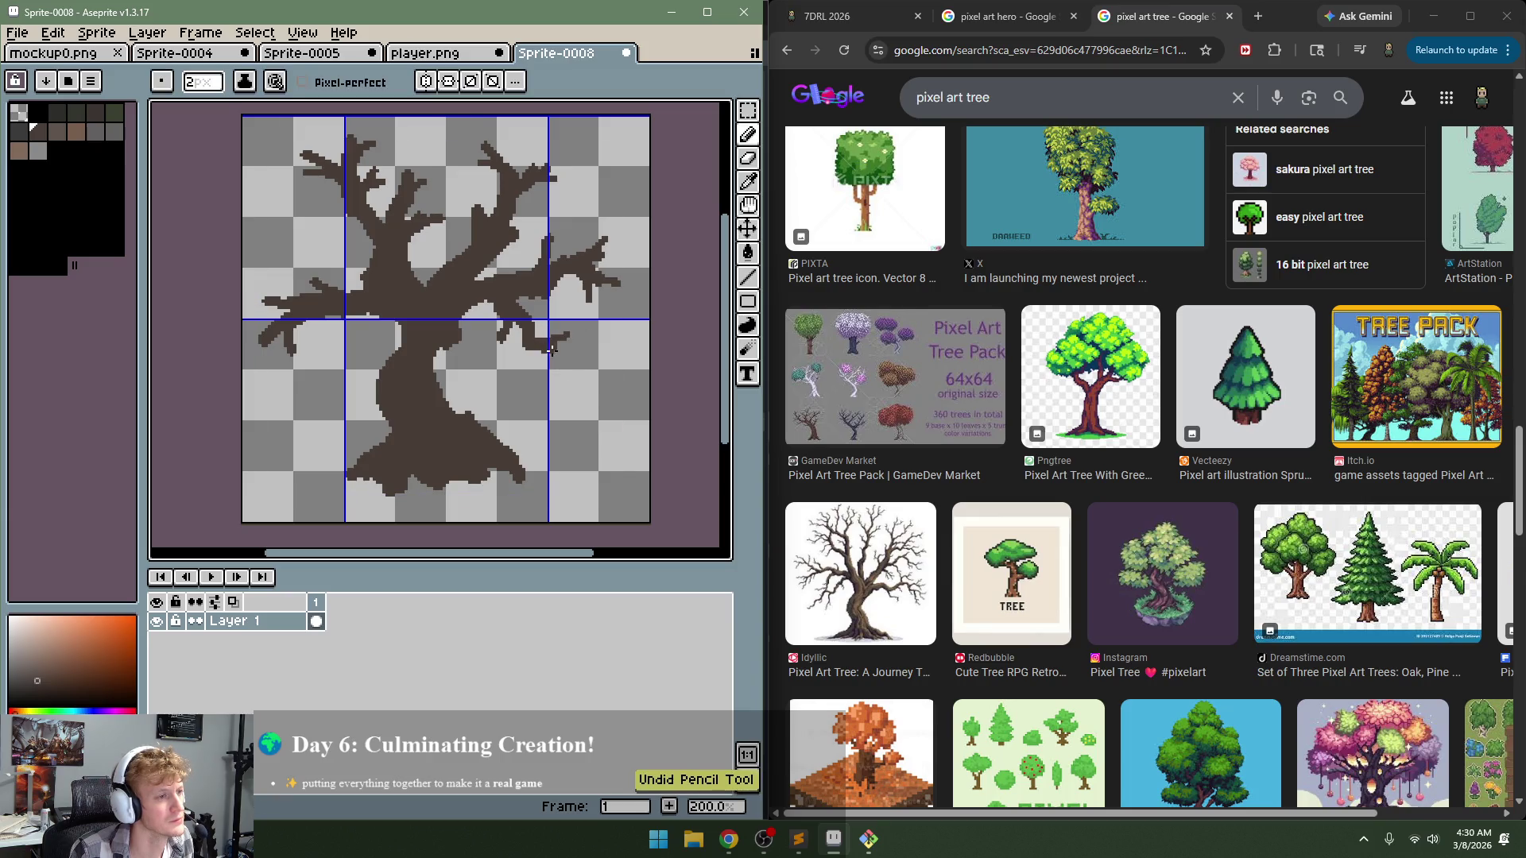
key(ctrl+z)
key(ctrl+z)
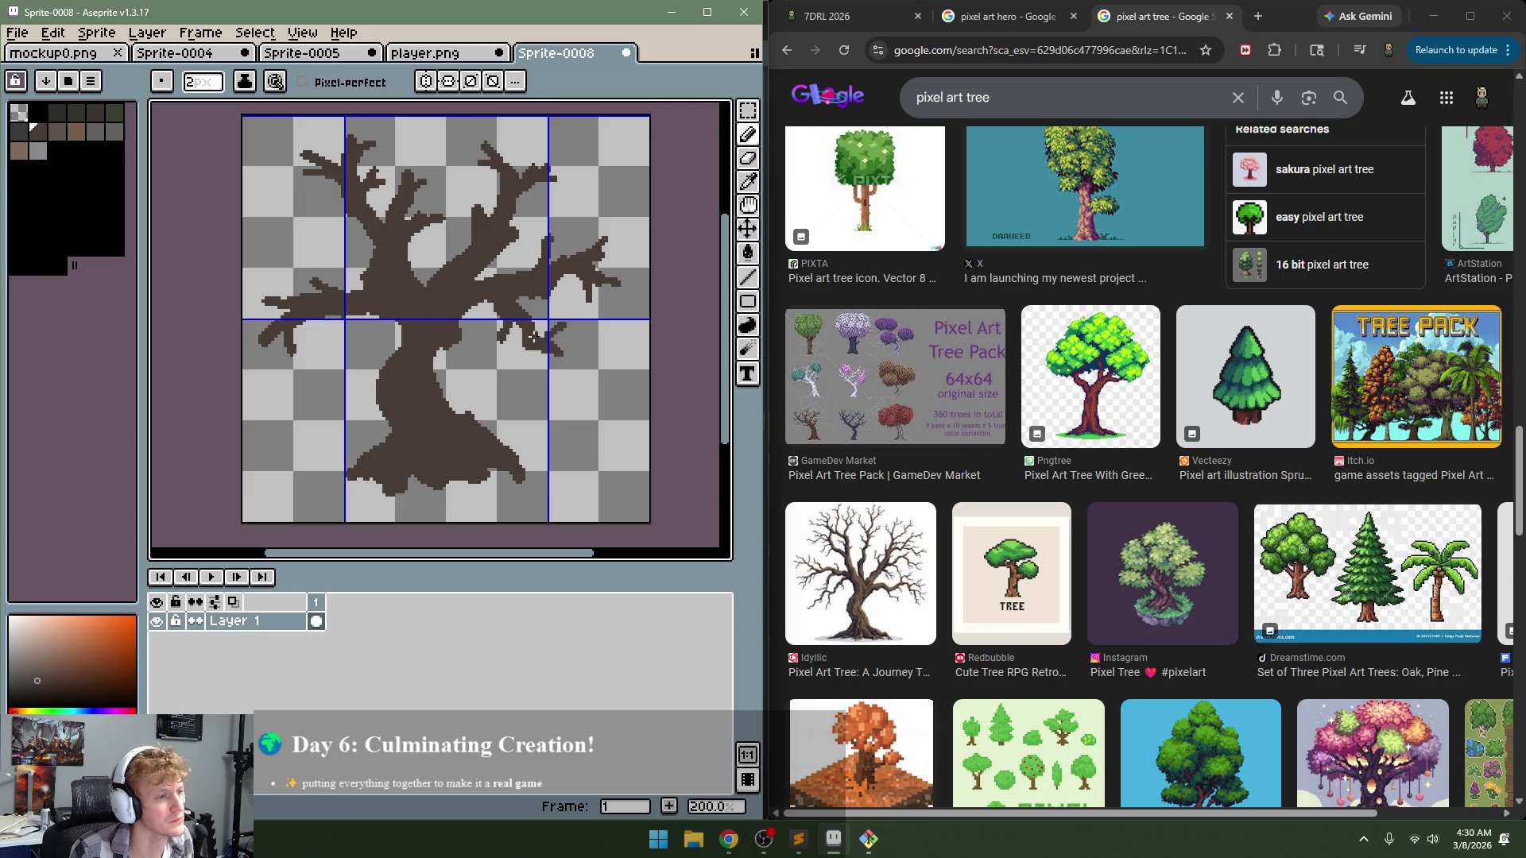